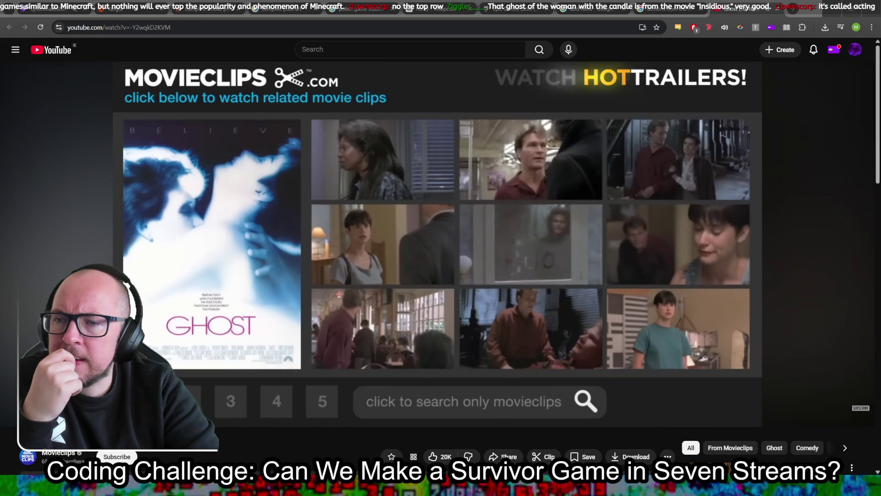
Pause the Ghost clip, open a blank new browser tab, and return to the Godot editor
{"action": "mouse_move", "coordinate": [613, 396]}
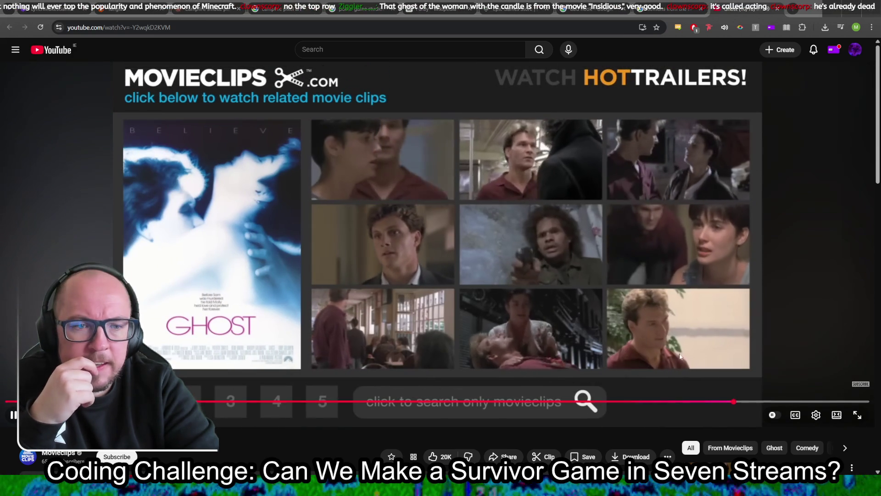
{"action": "key", "text": "space"}
{"action": "left_click", "coordinate": [793, 10]}
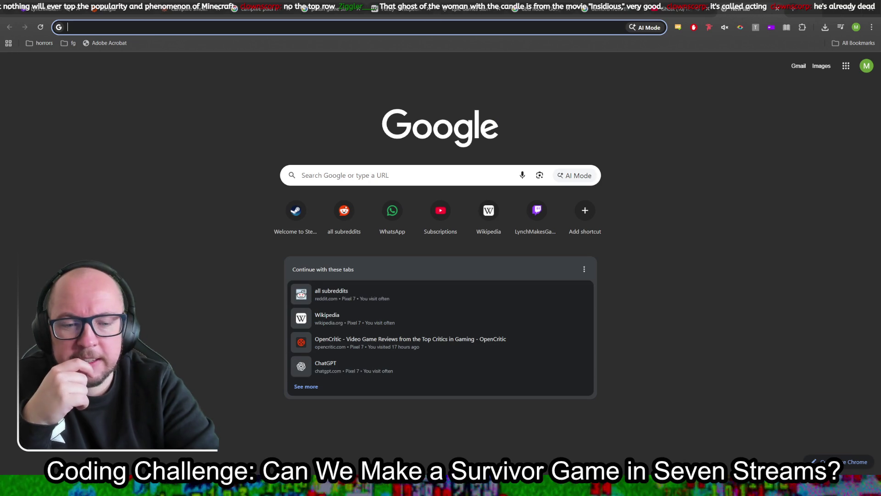
{"action": "mouse_move", "coordinate": [354, 486]}
{"action": "key", "text": "alt+Tab"}
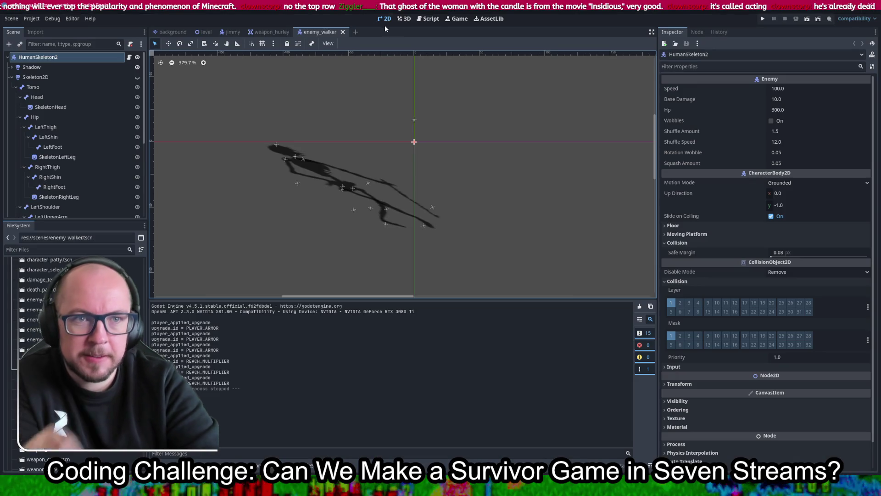
Show the Skeleton2D, then extend the first note in notes.gd to end 'like the demons from the movie ghost' and save
{"action": "left_click", "coordinate": [138, 76]}
{"action": "left_click", "coordinate": [429, 19]}
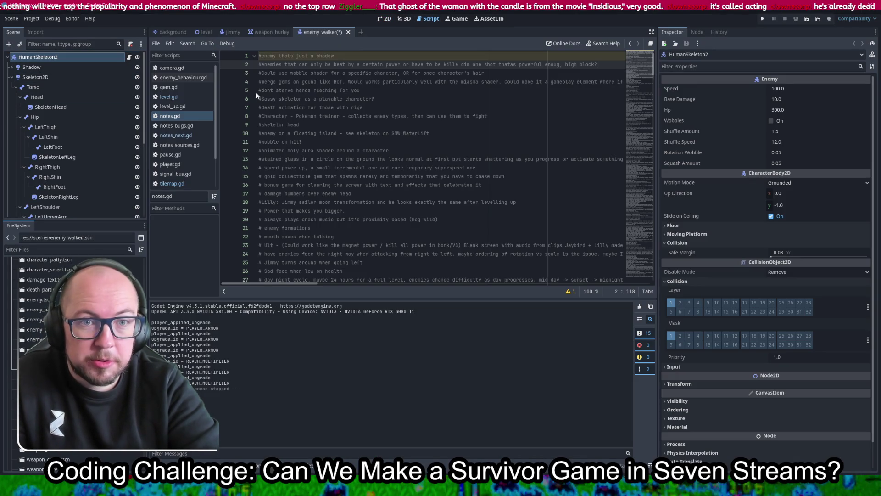
{"action": "double_click", "coordinate": [332, 56]}
{"action": "left_click", "coordinate": [367, 59]}
{"action": "type", "text": "like the demons from i"}
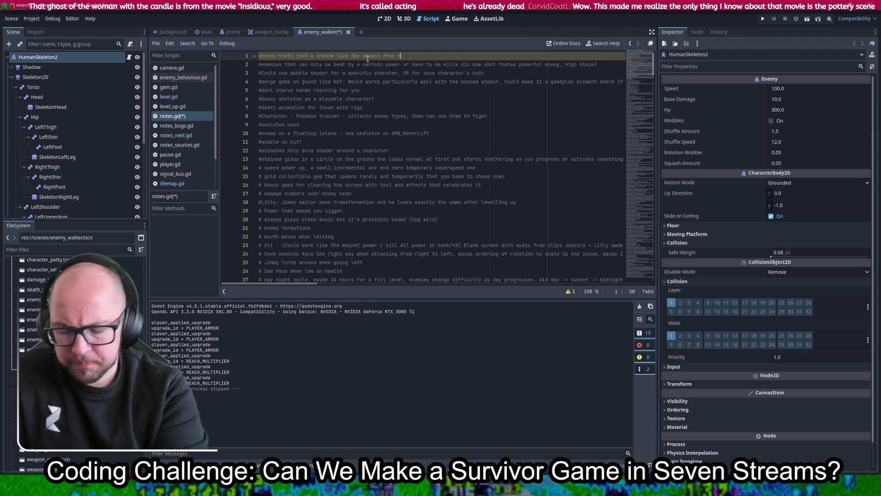
{"action": "type", "text": "he movie ghos"}
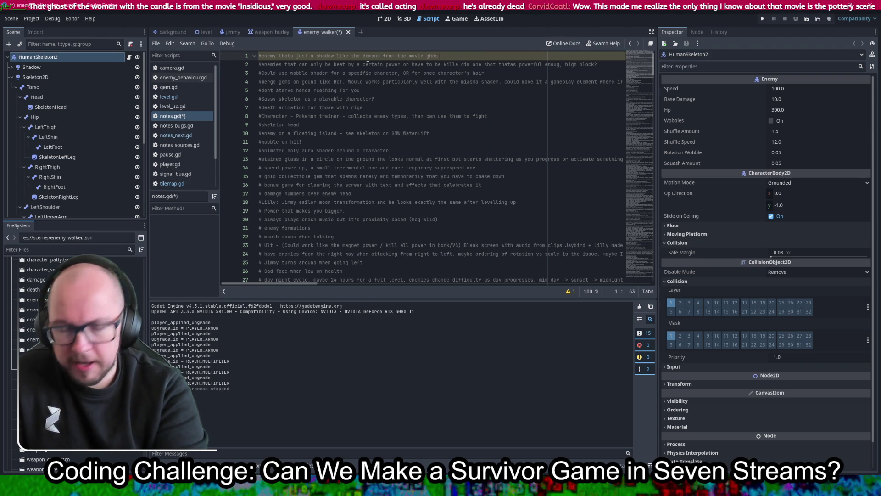
{"action": "key", "text": "ctrl+s"}
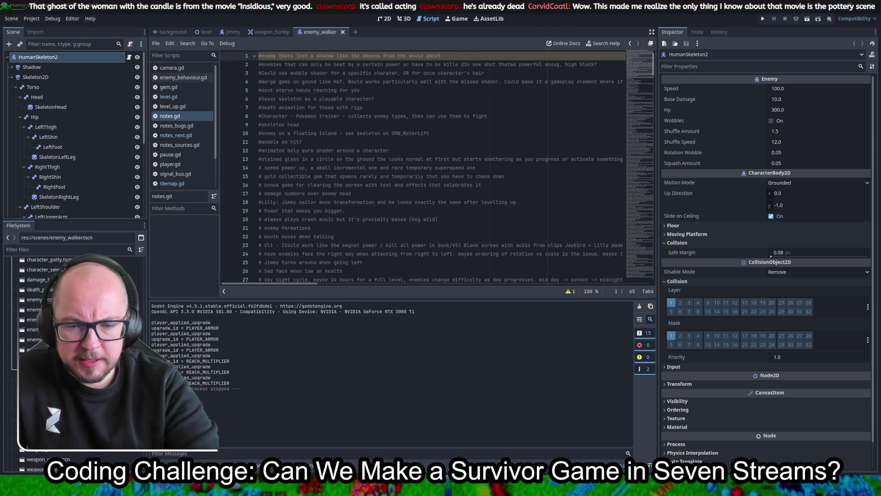
Back on the YouTube Ghost clip page, select the video's web address
{"action": "key", "text": "alt+Tab"}
{"action": "left_click", "coordinate": [680, 5]}
{"action": "key", "text": "ctrl+l"}
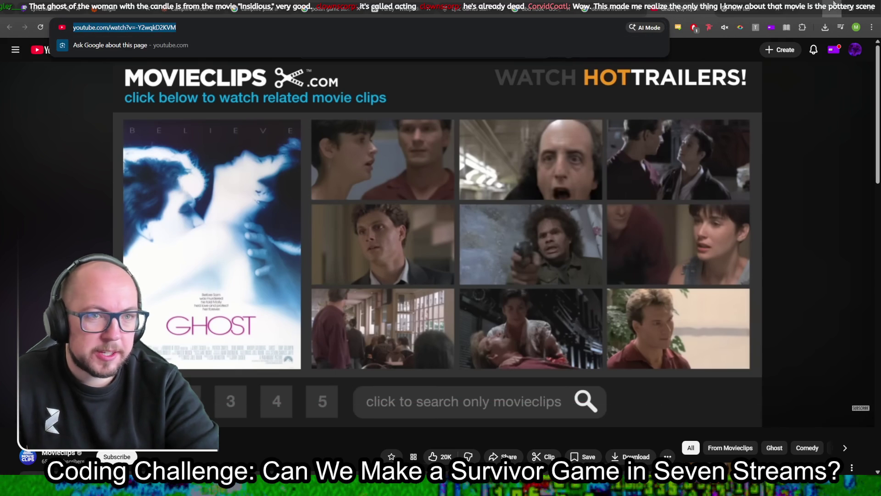
Paste the Ghost clip's YouTube link at the end of notes.gd line 1, save, and return to Chrome
{"action": "key", "text": "alt+Tab"}
{"action": "key", "text": "ctrl+v"}
{"action": "key", "text": "ctrl+s"}
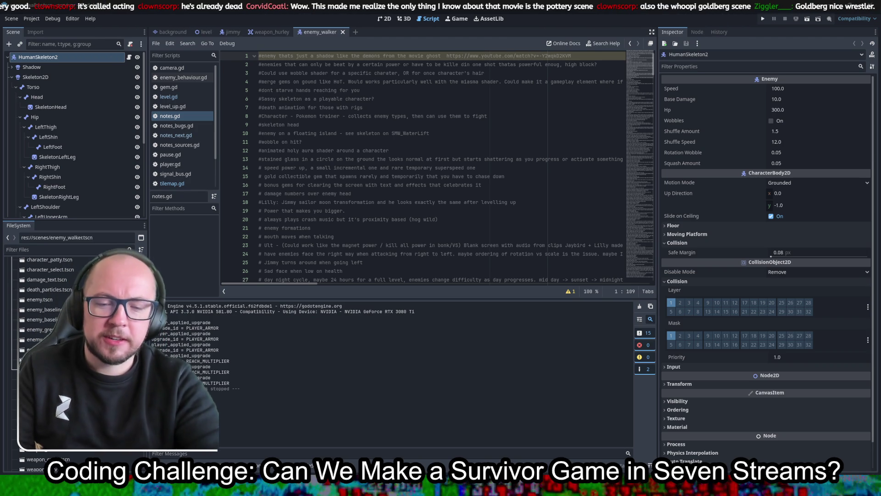
{"action": "key", "text": "alt+Tab"}
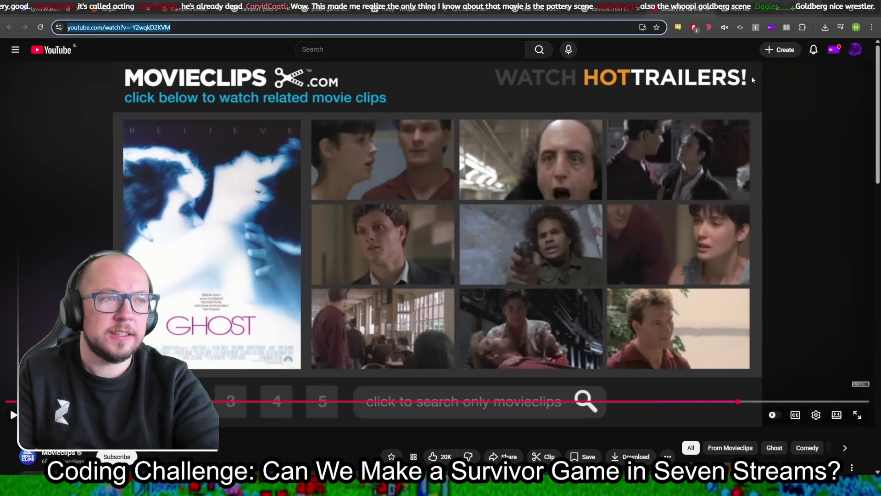
Run a Google image search for 'whoopi movie ghost', preview a Whoopi Goldberg image, then go back to Godot
{"action": "left_click", "coordinate": [399, 50]}
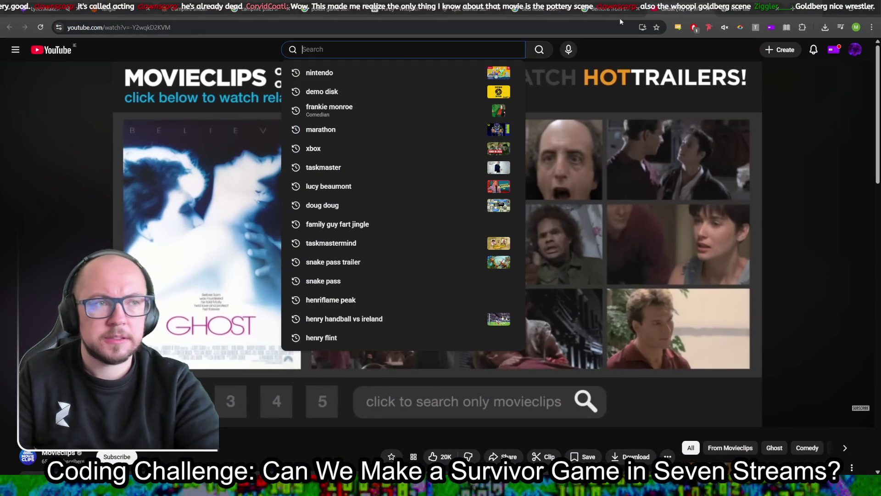
{"action": "left_click", "coordinate": [613, 3]}
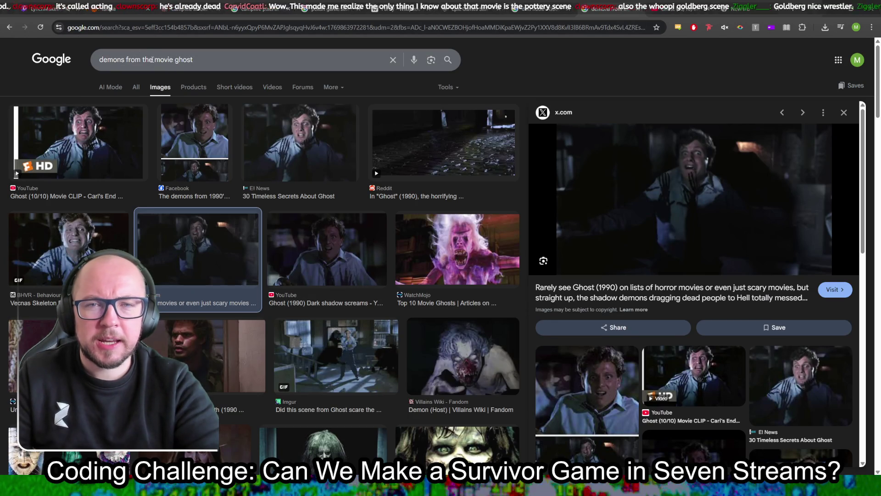
{"action": "left_click_drag", "start_coordinate": [157, 60], "coordinate": [67, 44]}
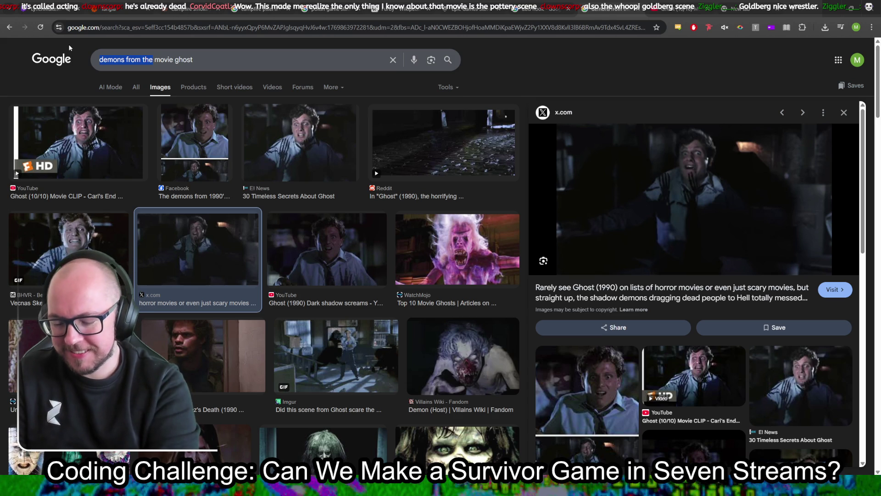
{"action": "type", "text": "whoopi"}
{"action": "key", "text": "Return"}
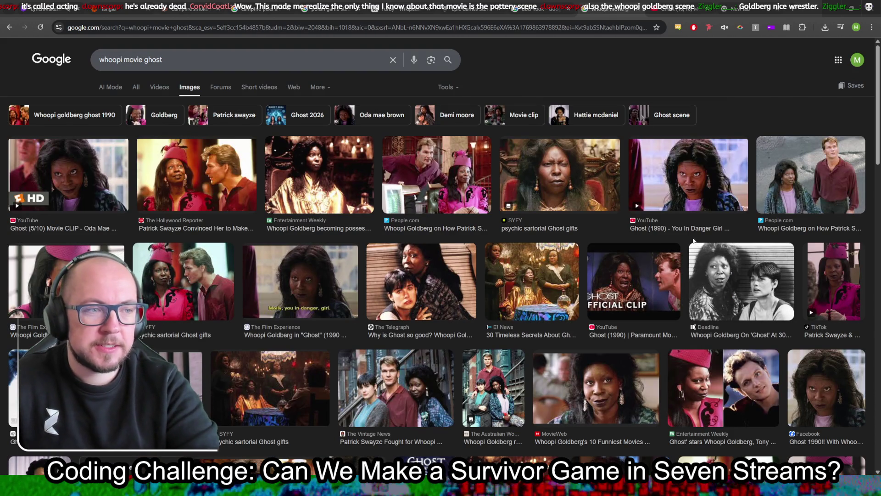
{"action": "left_click", "coordinate": [328, 161]}
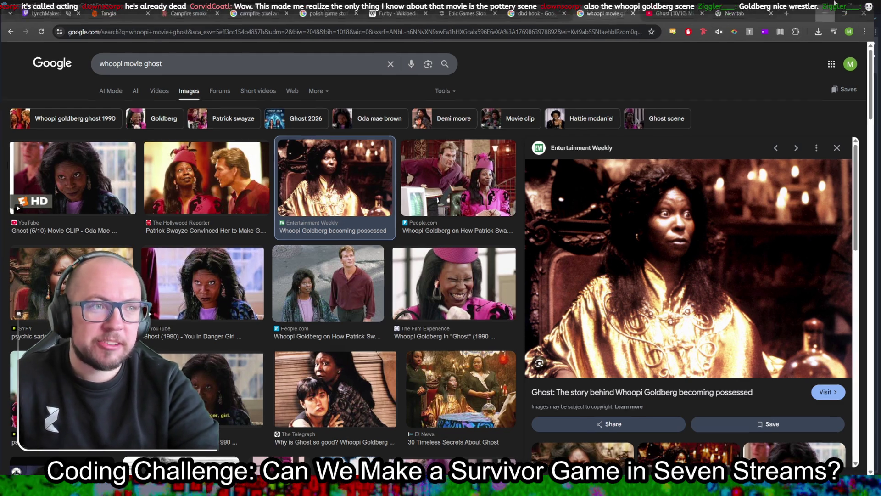
{"action": "left_click", "coordinate": [850, 8]}
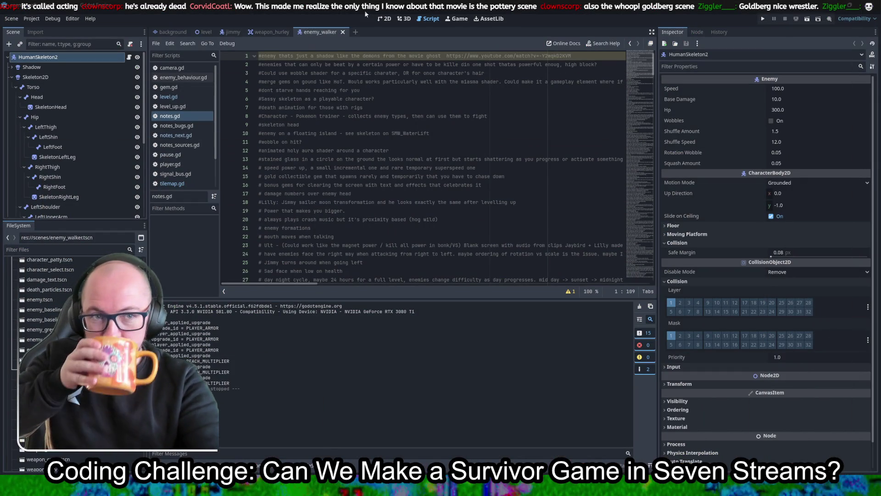
Check the skeleton scene in the 2D view, then open a blank new tab in Chrome
{"action": "left_click", "coordinate": [387, 18]}
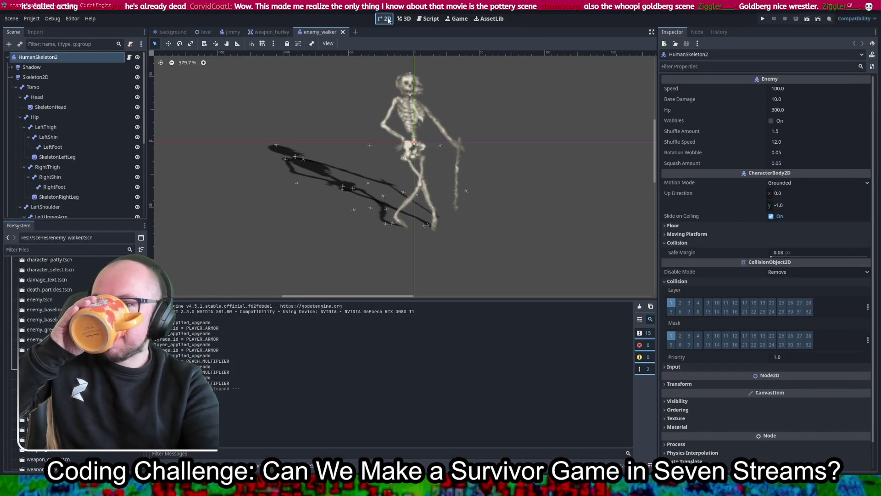
{"action": "left_click", "coordinate": [427, 18]}
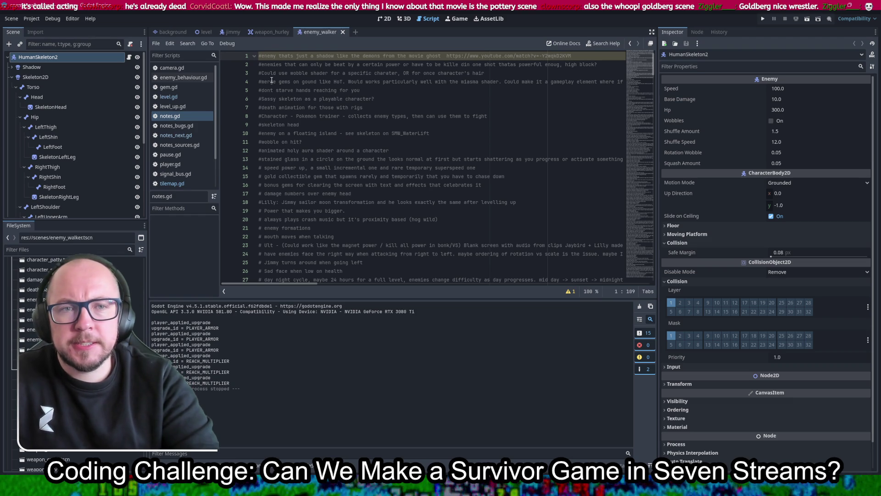
{"action": "left_click", "coordinate": [384, 19]}
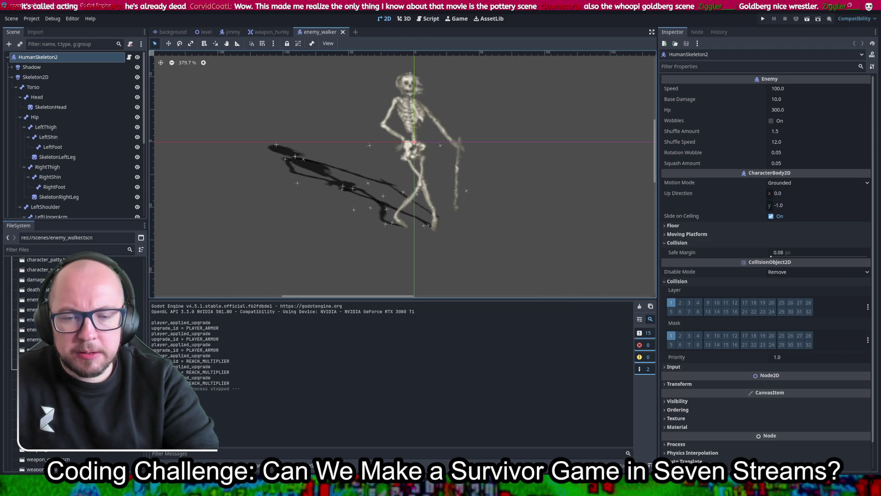
{"action": "key", "text": "alt+Tab"}
{"action": "key", "text": "ctrl+t"}
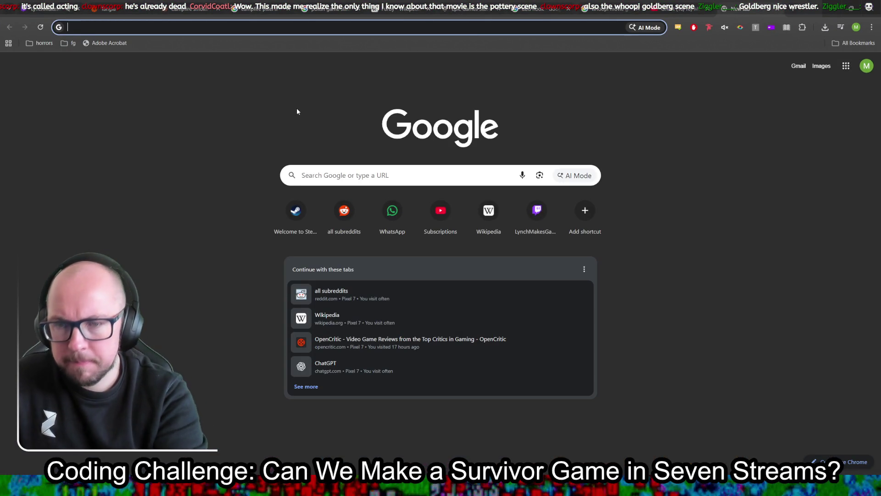
Search Google Images for 'glowy flower' and filter to transparent-background results
{"action": "type", "text": "glowy "}
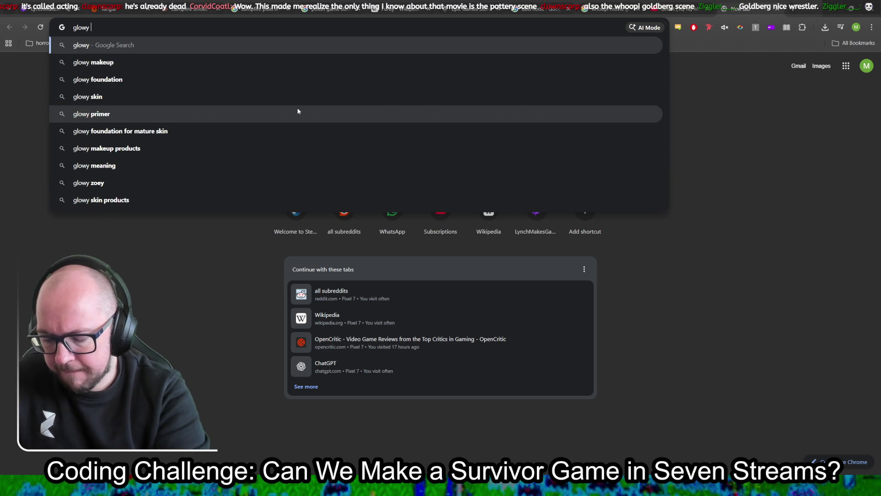
{"action": "type", "text": "flower"}
{"action": "key", "text": "Return"}
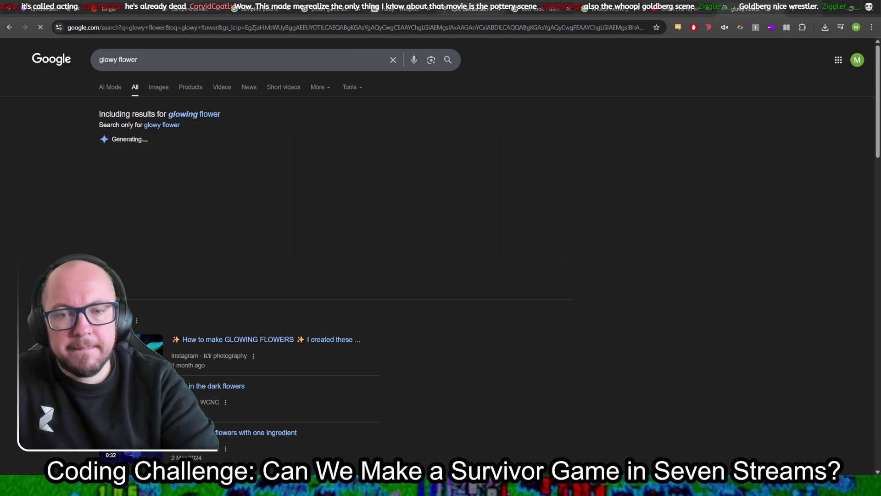
{"action": "left_click", "coordinate": [158, 87]}
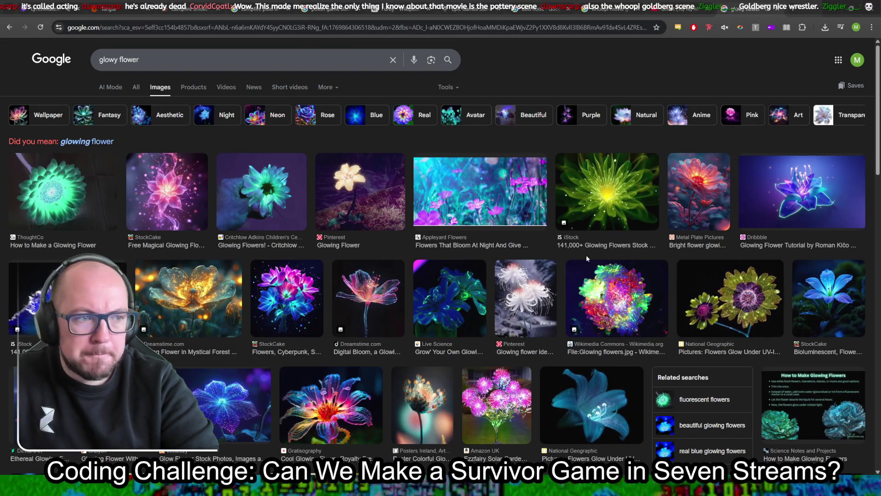
{"action": "left_click", "coordinate": [445, 87]}
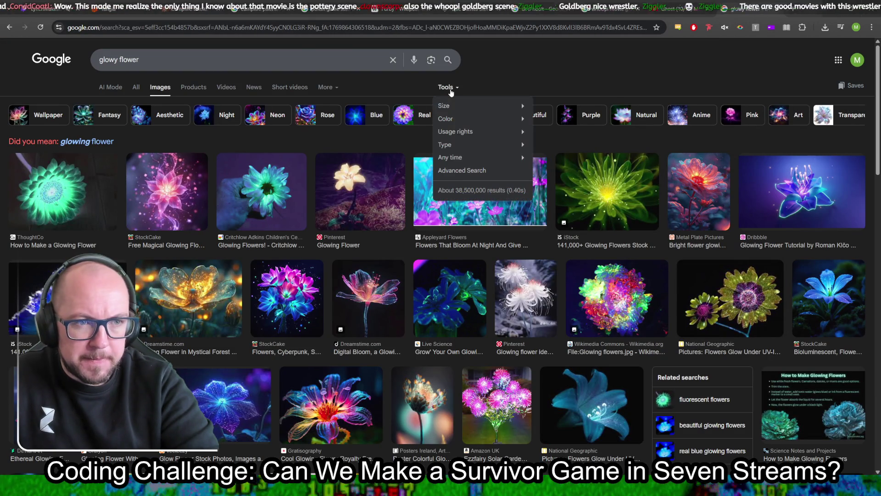
{"action": "mouse_move", "coordinate": [505, 118]}
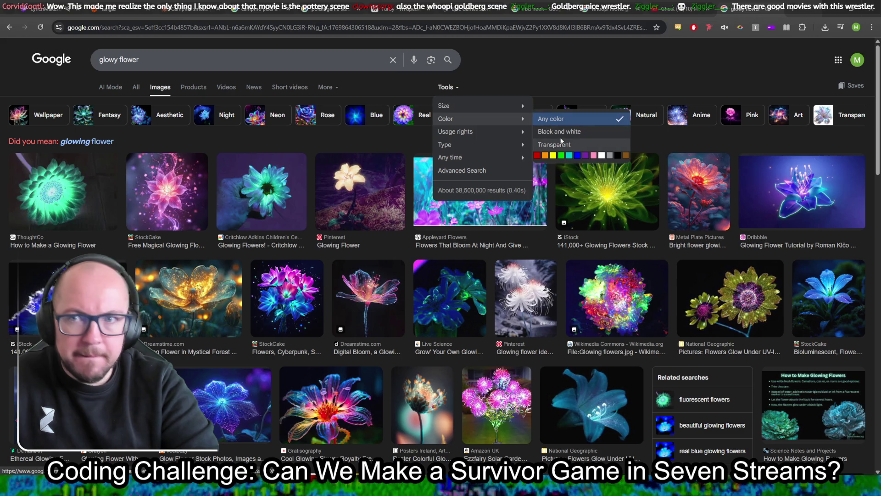
{"action": "left_click", "coordinate": [558, 144]}
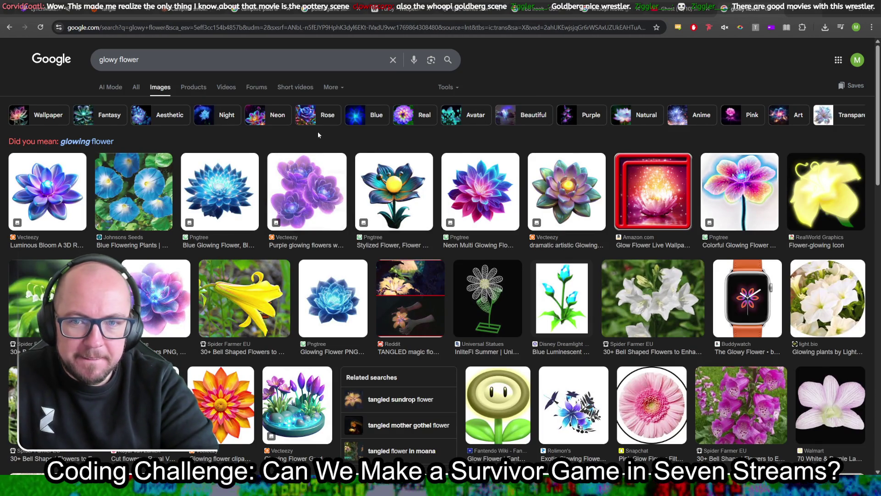
{"action": "scroll", "coordinate": [526, 201], "scroll_direction": "down", "scroll_amount": 3}
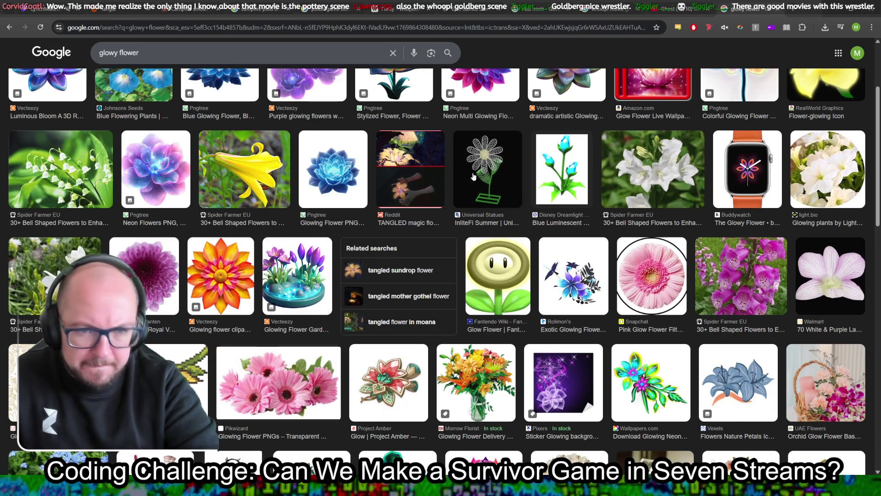
{"action": "scroll", "coordinate": [328, 176], "scroll_direction": "up", "scroll_amount": 3}
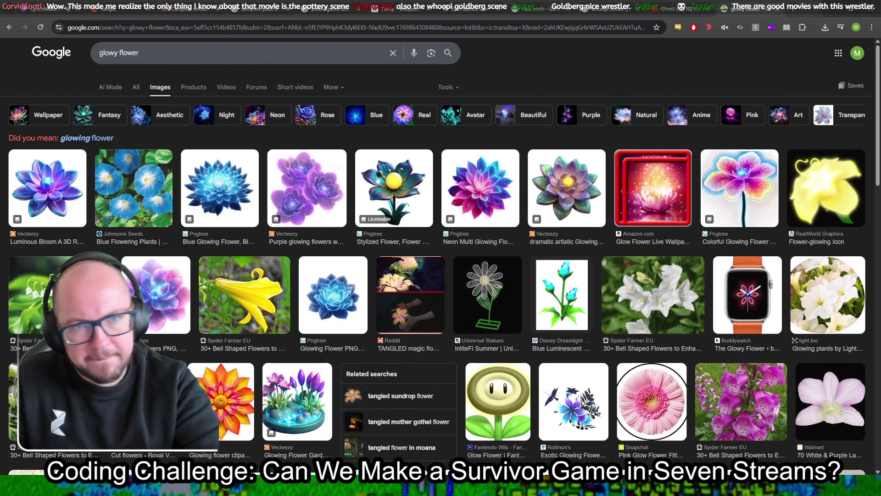
Refine the search to 'glowy flower pixel art' and preview the Mysterious Flower glass-dome image
{"action": "left_click", "coordinate": [298, 58]}
{"action": "type", "text": "pixel art"}
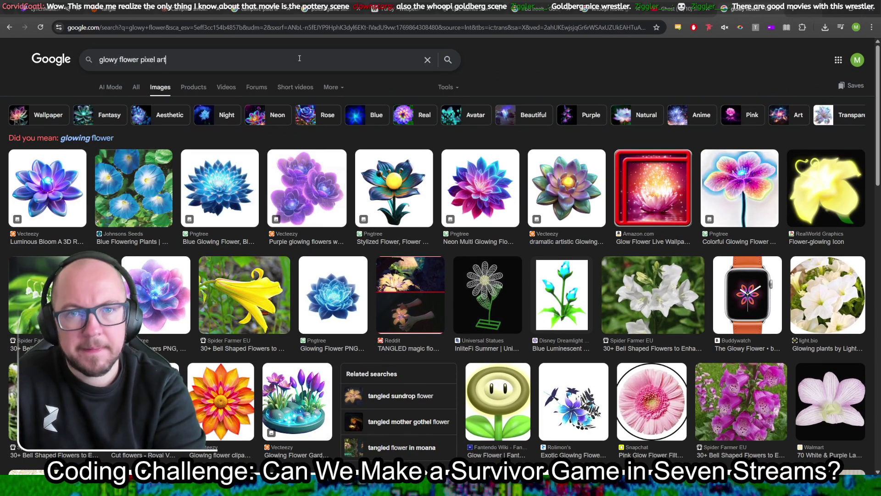
{"action": "key", "text": "Return"}
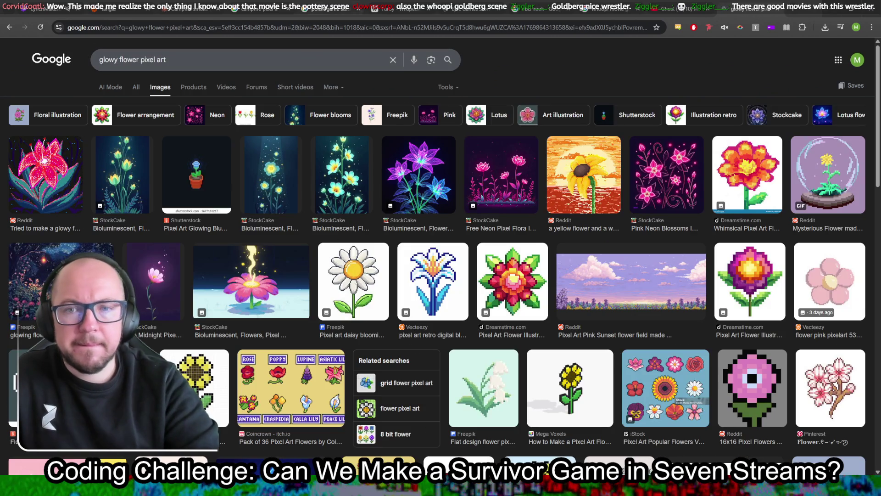
{"action": "left_click", "coordinate": [34, 176]}
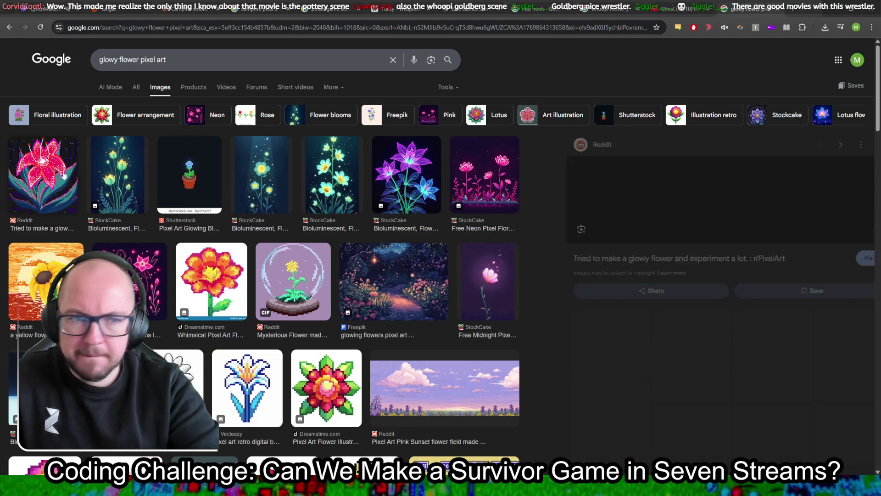
{"action": "left_click", "coordinate": [445, 87]}
{"action": "mouse_move", "coordinate": [459, 118]}
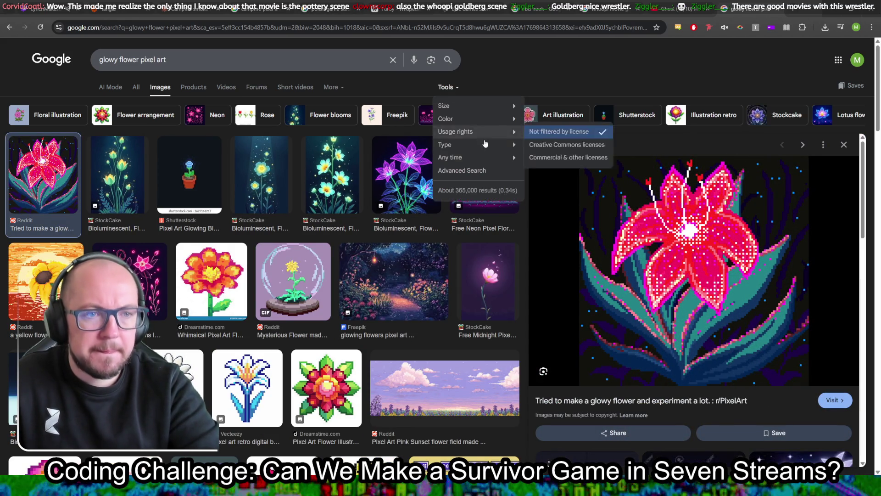
{"action": "left_click", "coordinate": [546, 145]}
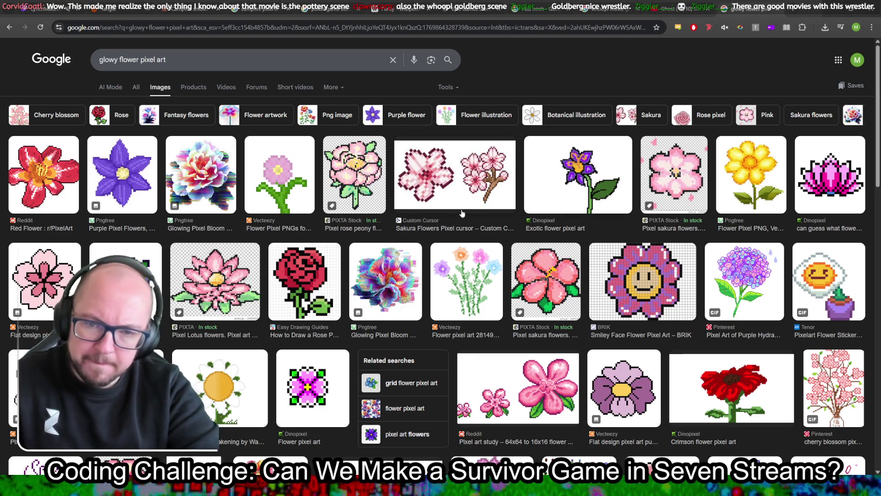
{"action": "scroll", "coordinate": [463, 212], "scroll_direction": "down", "scroll_amount": 4}
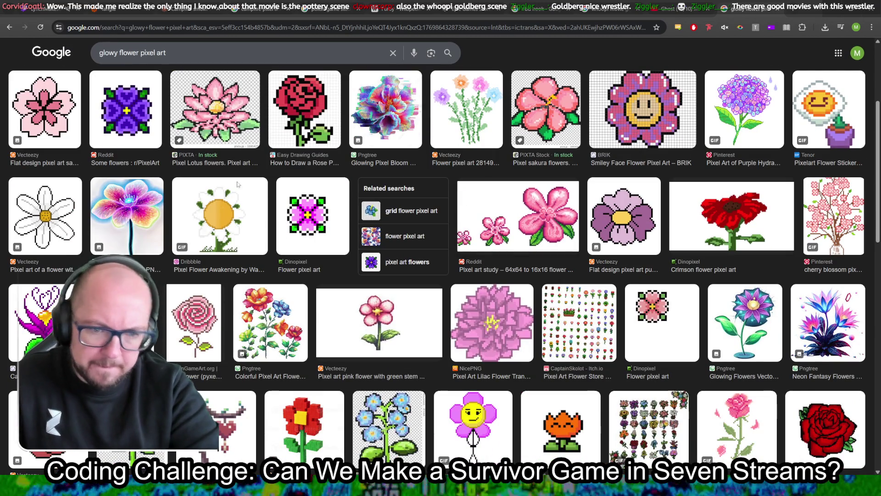
{"action": "left_click", "coordinate": [10, 28]}
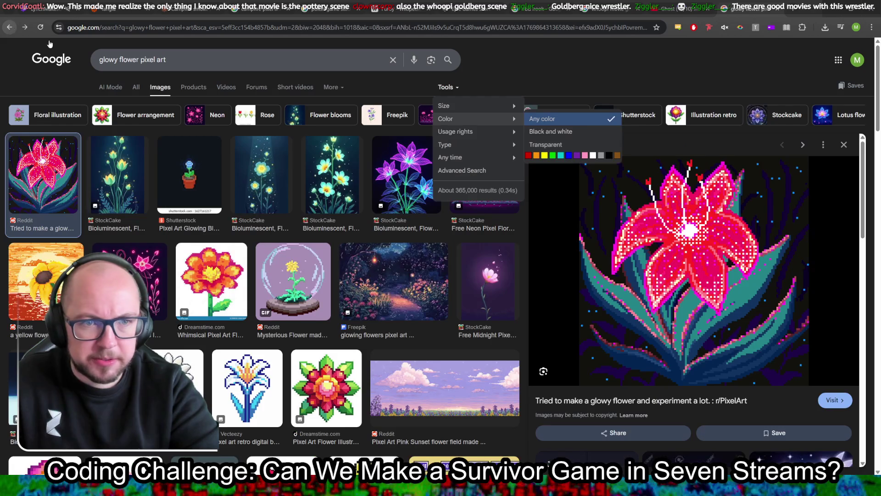
{"action": "left_click", "coordinate": [446, 227]}
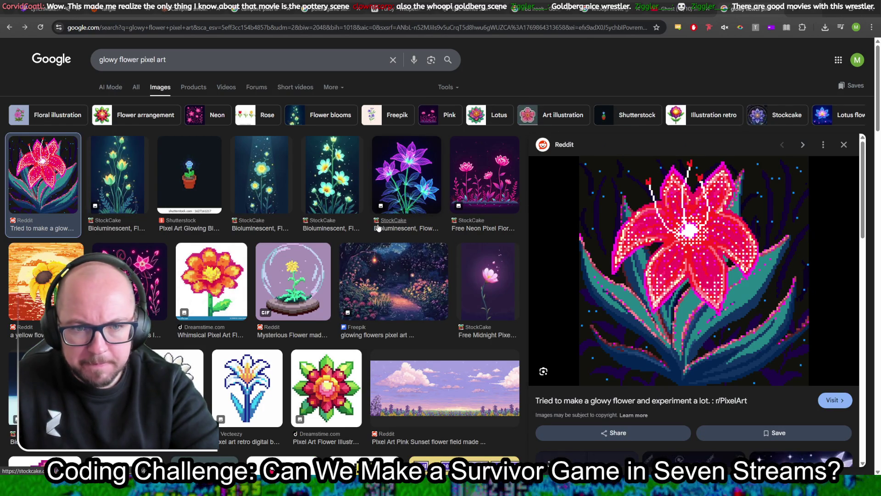
{"action": "left_click", "coordinate": [290, 287]}
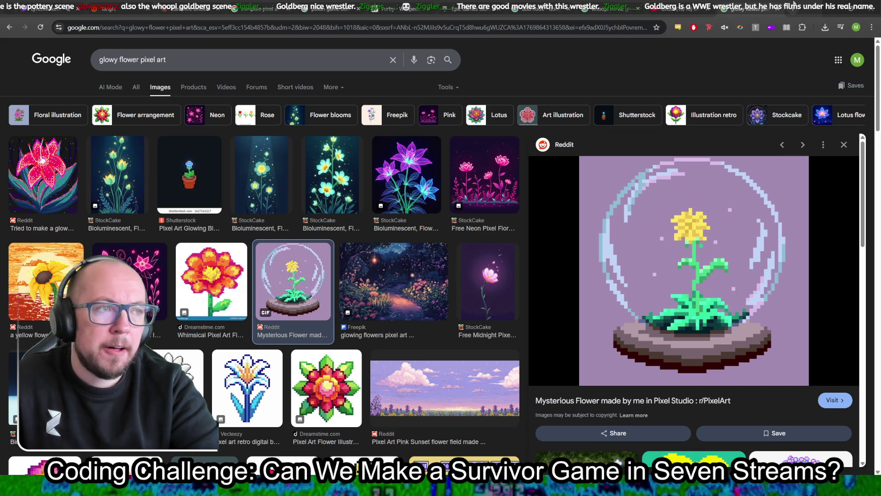
Open wikipedia.org in a new tab
{"action": "left_click", "coordinate": [793, 7]}
{"action": "type", "text": "wikipedia.org"}
{"action": "key", "text": "Return"}
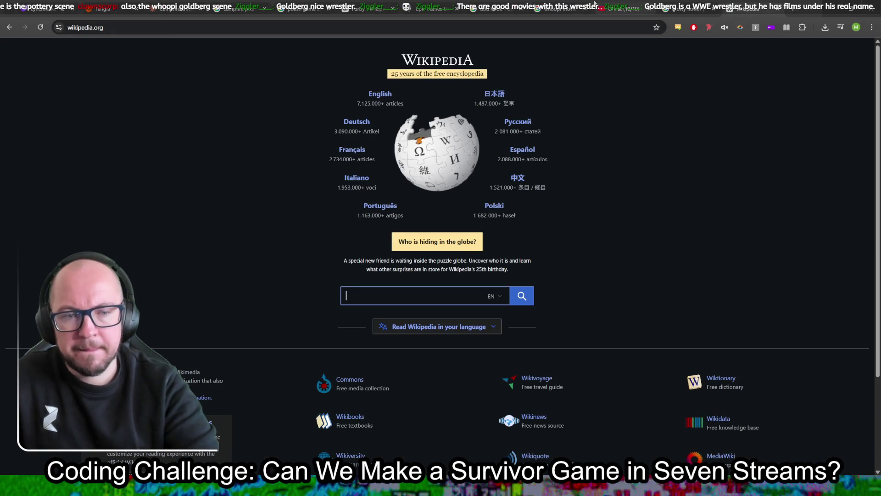
Search Wikipedia for 'goldberg' and open the Bill Goldberg article
{"action": "type", "text": "goldberg"}
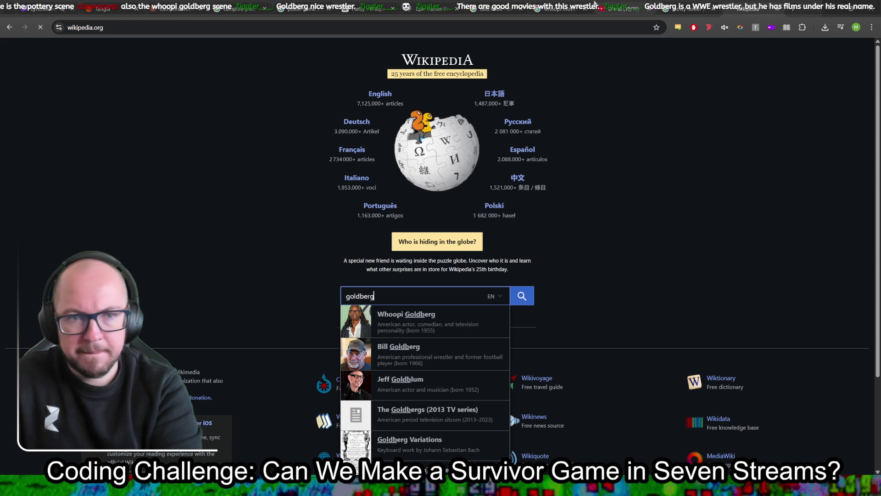
{"action": "key", "text": "Return"}
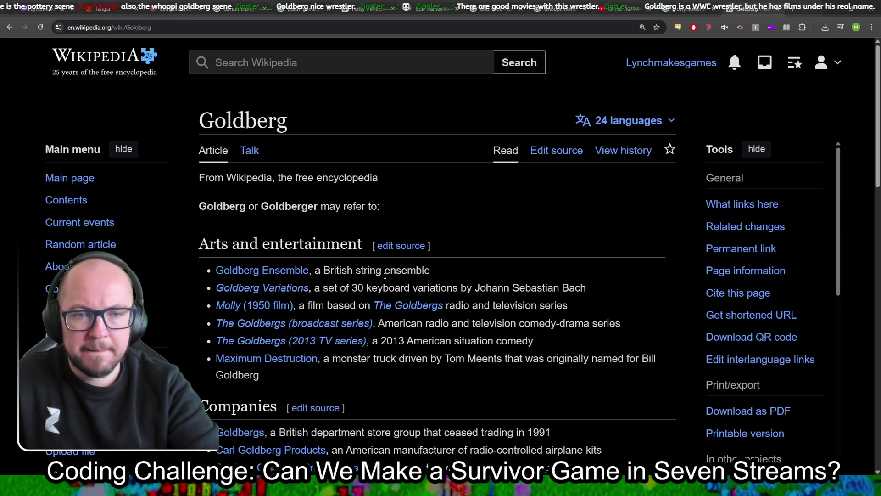
{"action": "scroll", "coordinate": [408, 265], "scroll_direction": "down", "scroll_amount": 6}
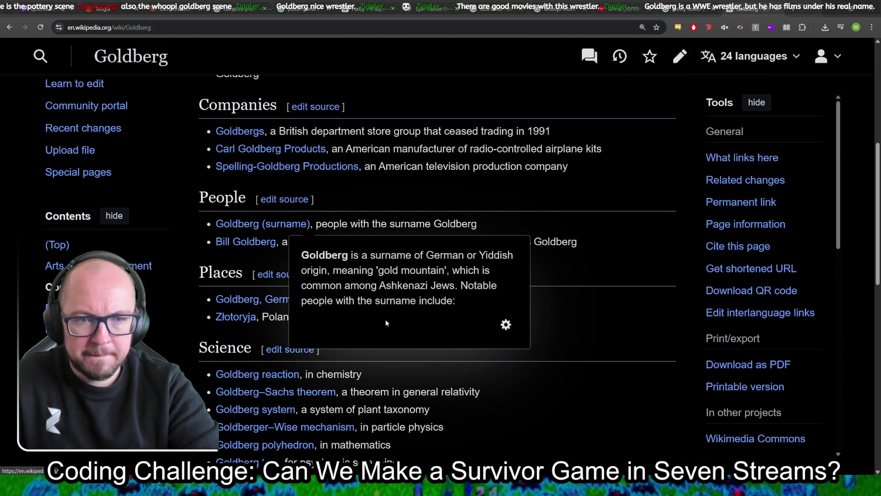
{"action": "left_click", "coordinate": [242, 243]}
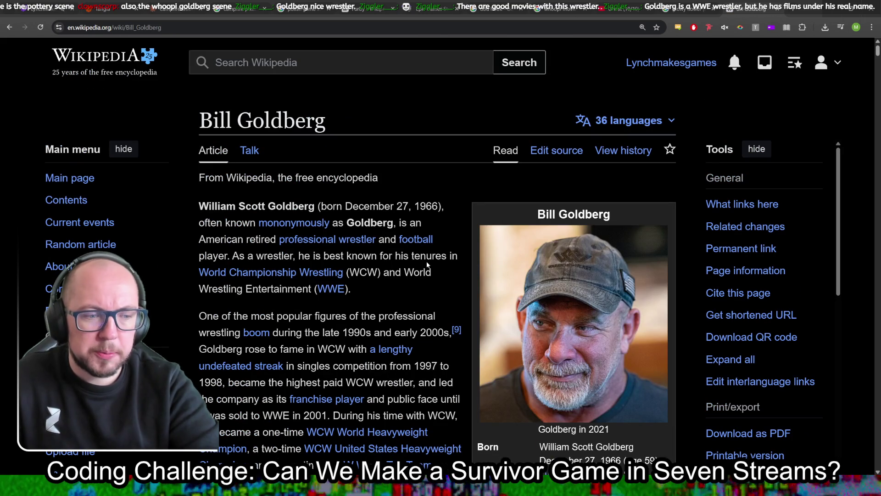
Jump to the Film and television section from Contents and read through it
{"action": "scroll", "coordinate": [286, 328], "scroll_direction": "down", "scroll_amount": 4}
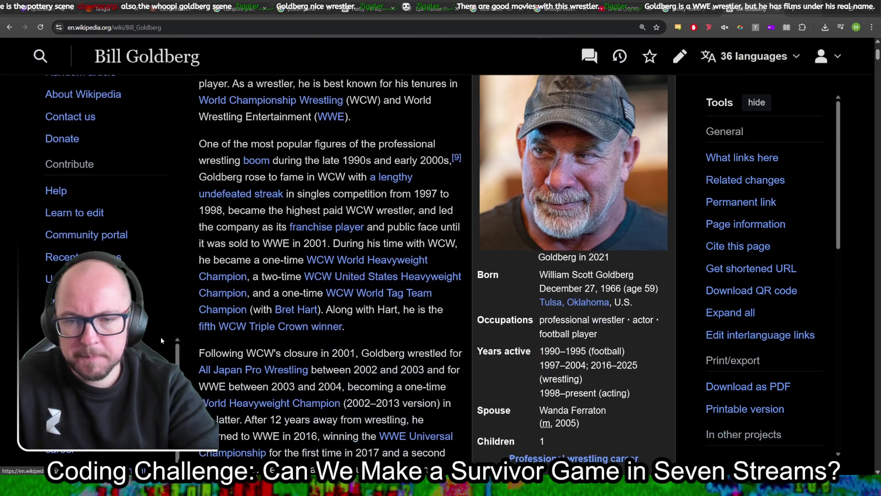
{"action": "scroll", "coordinate": [285, 327], "scroll_direction": "down", "scroll_amount": 5}
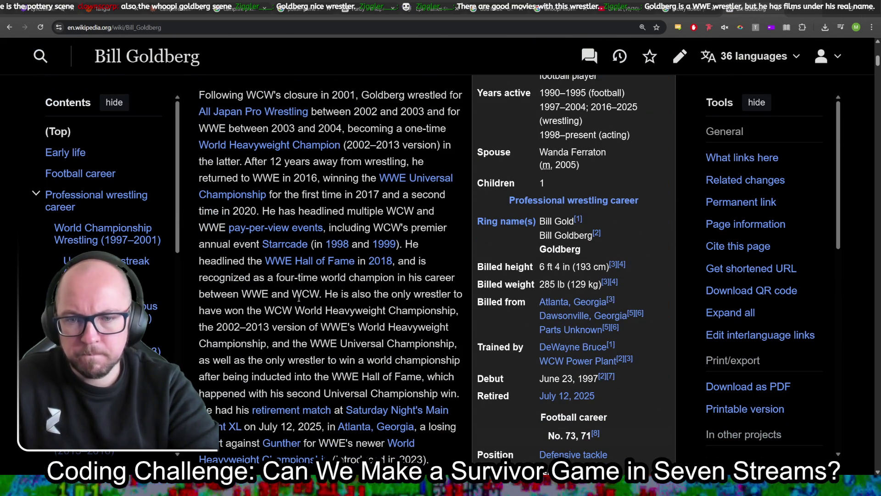
{"action": "scroll", "coordinate": [335, 272], "scroll_direction": "down", "scroll_amount": 2}
{"action": "scroll", "coordinate": [144, 255], "scroll_direction": "down", "scroll_amount": 5}
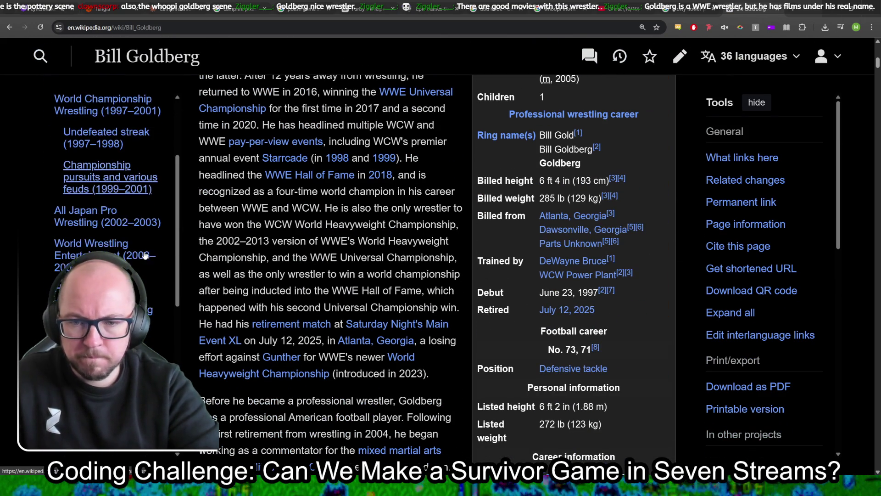
{"action": "scroll", "coordinate": [144, 255], "scroll_direction": "down", "scroll_amount": 3}
{"action": "left_click", "coordinate": [73, 304]}
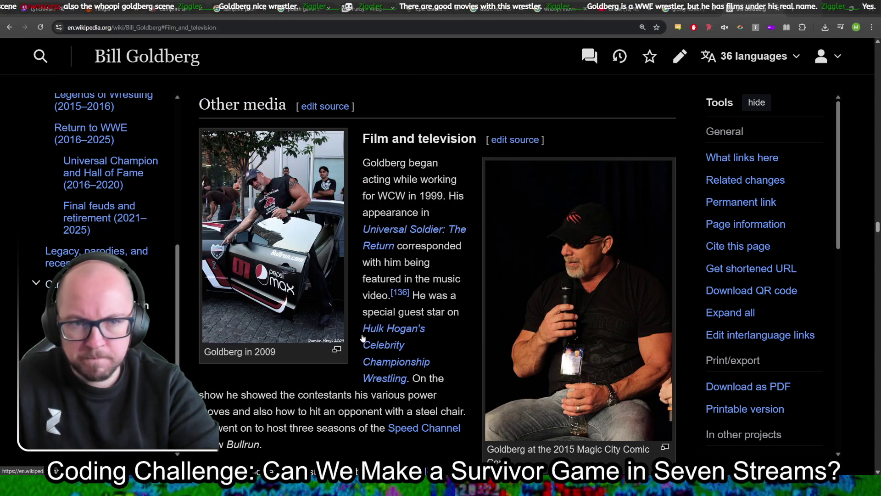
{"action": "scroll", "coordinate": [421, 295], "scroll_direction": "down", "scroll_amount": 15}
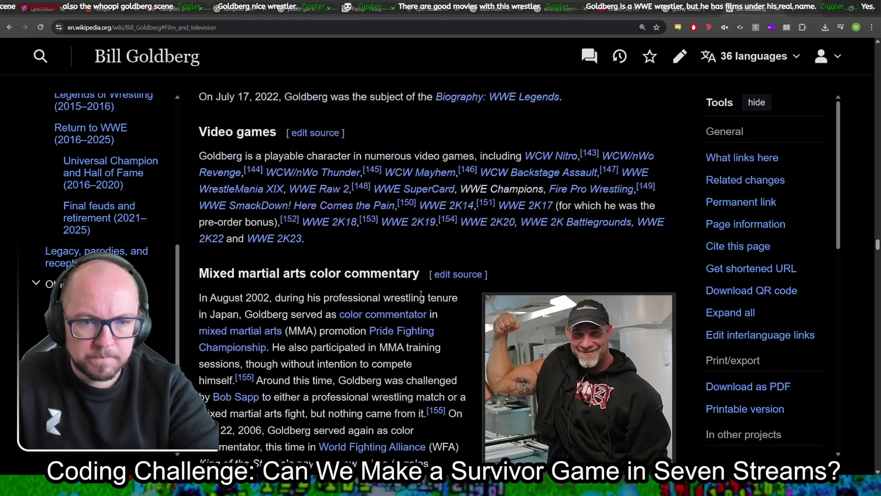
{"action": "scroll", "coordinate": [421, 297], "scroll_direction": "down", "scroll_amount": 5}
{"action": "scroll", "coordinate": [415, 295], "scroll_direction": "up", "scroll_amount": 20}
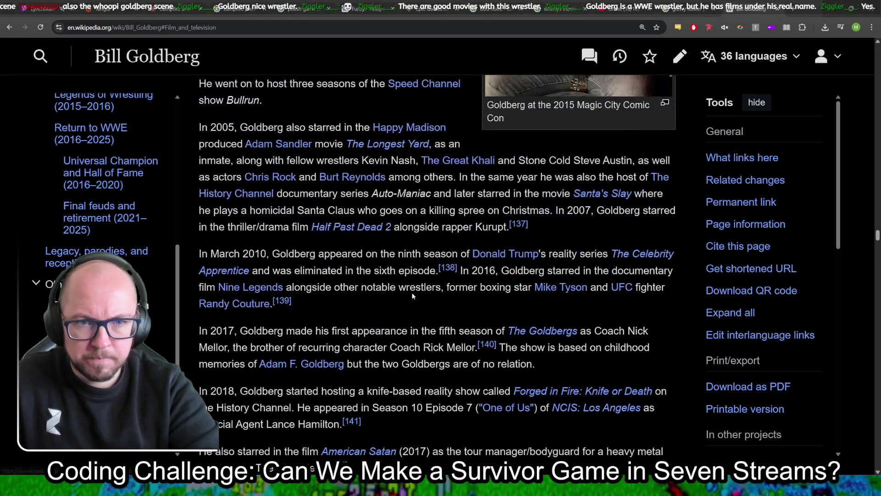
{"action": "scroll", "coordinate": [413, 293], "scroll_direction": "up", "scroll_amount": 3}
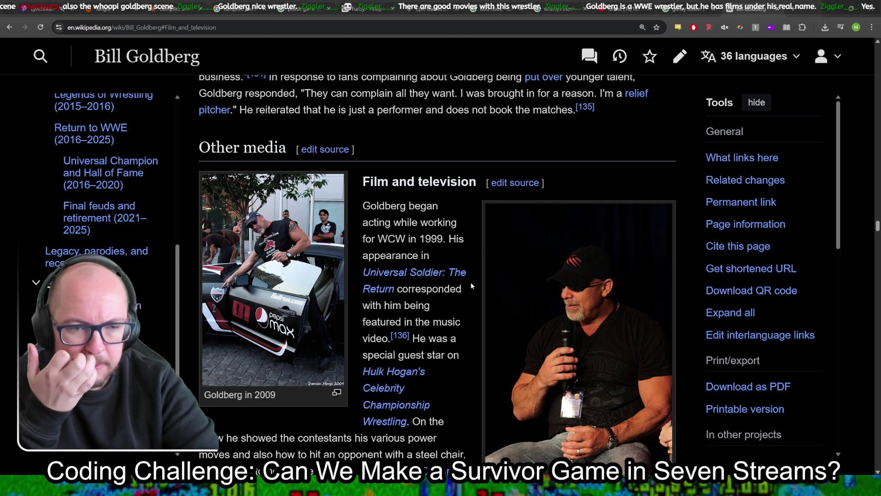
{"action": "scroll", "coordinate": [471, 285], "scroll_direction": "down", "scroll_amount": 2}
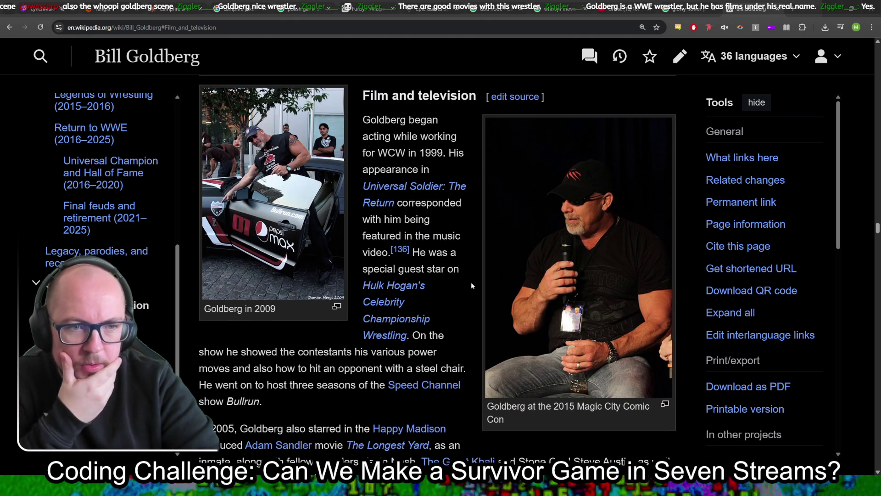
{"action": "scroll", "coordinate": [472, 283], "scroll_direction": "down", "scroll_amount": 2}
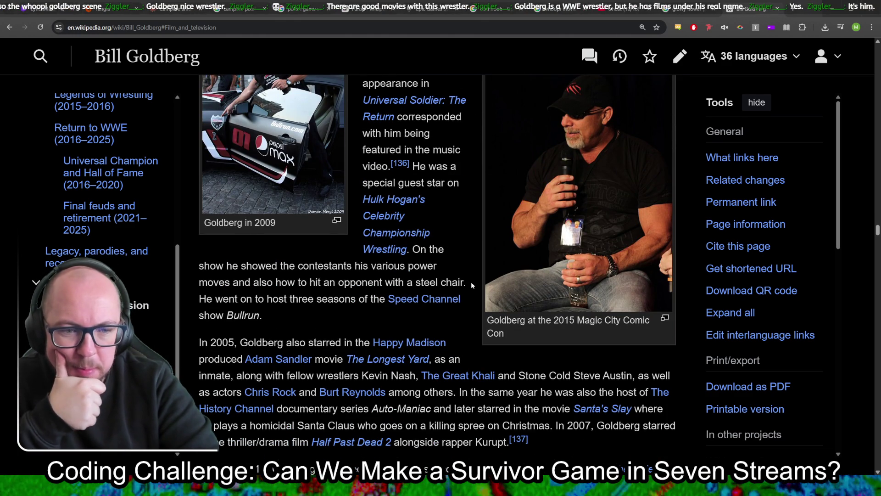
{"action": "scroll", "coordinate": [471, 284], "scroll_direction": "down", "scroll_amount": 1}
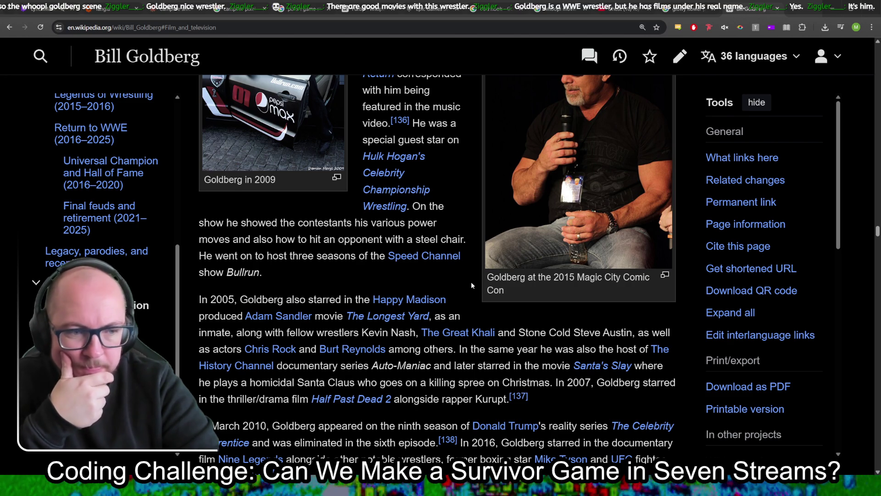
{"action": "scroll", "coordinate": [471, 282], "scroll_direction": "down", "scroll_amount": 1}
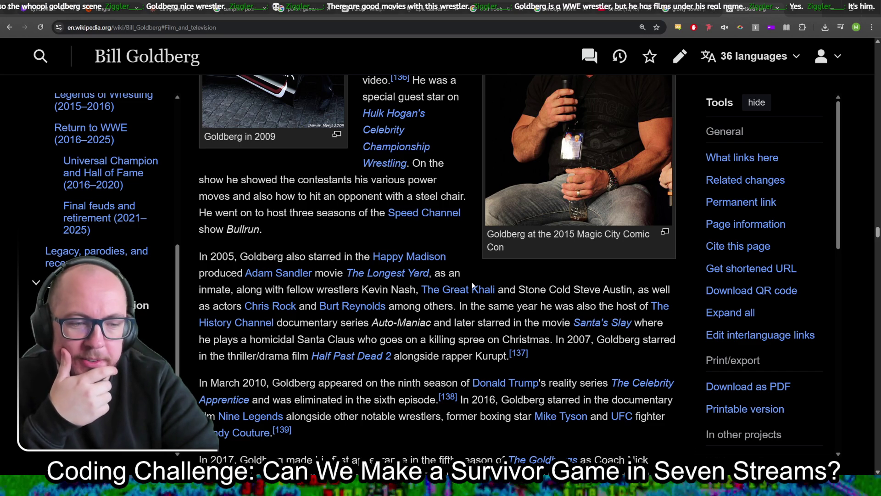
{"action": "scroll", "coordinate": [473, 285], "scroll_direction": "down", "scroll_amount": 7}
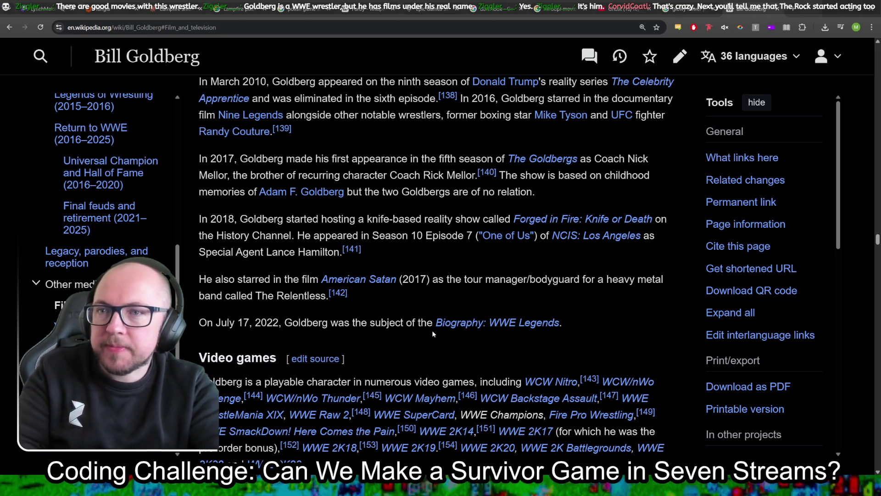
{"action": "mouse_move", "coordinate": [877, 240]}
{"action": "left_mouse_down"}
{"action": "mouse_move", "coordinate": [867, 73]}
{"action": "mouse_move", "coordinate": [844, 40]}
{"action": "left_mouse_up"}
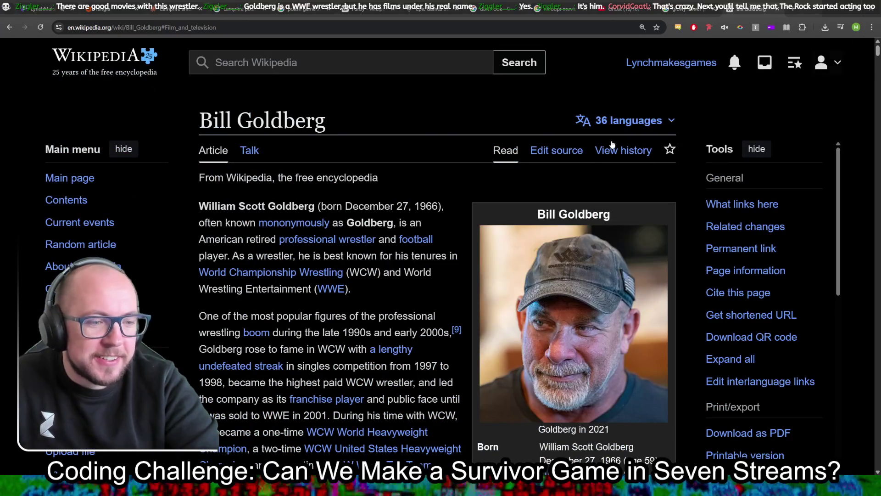
{"action": "scroll", "coordinate": [279, 266], "scroll_direction": "down", "scroll_amount": 4}
{"action": "scroll", "coordinate": [279, 266], "scroll_direction": "down", "scroll_amount": 3}
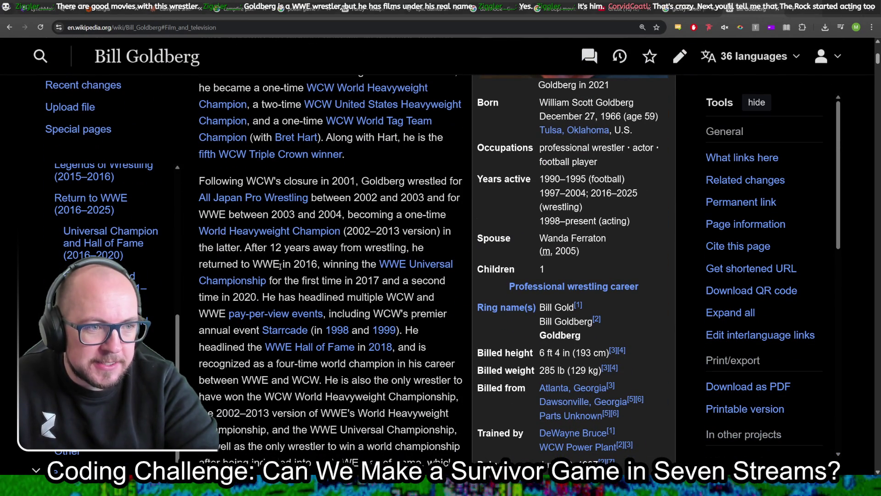
{"action": "left_click_drag", "start_coordinate": [551, 178], "coordinate": [658, 190]}
{"action": "left_click_drag", "start_coordinate": [537, 199], "coordinate": [659, 213]}
{"action": "triple_click", "coordinate": [542, 225]}
{"action": "left_click", "coordinate": [649, 275]}
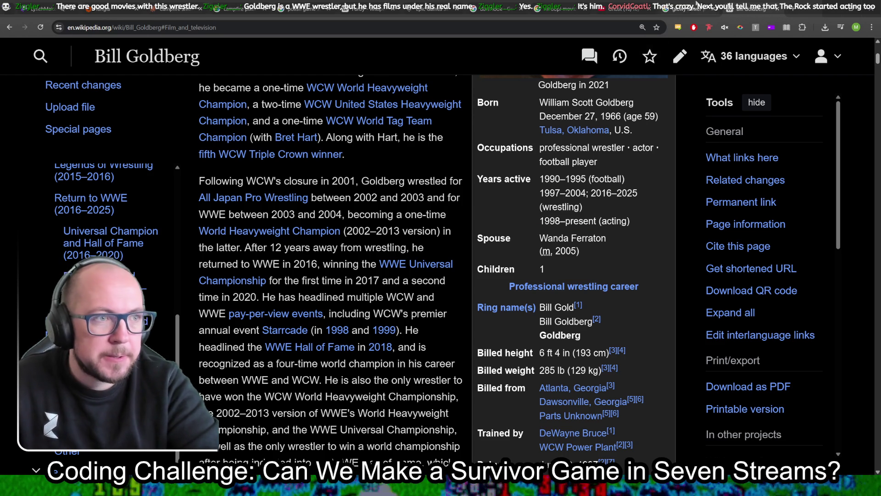
{"action": "left_click", "coordinate": [764, 6]}
Return to the unfiltered glowy flower results and preview the Dreamlight Valley Wiki's Blue Luminescent Flower
{"action": "scroll", "coordinate": [473, 236], "scroll_direction": "down", "scroll_amount": 3}
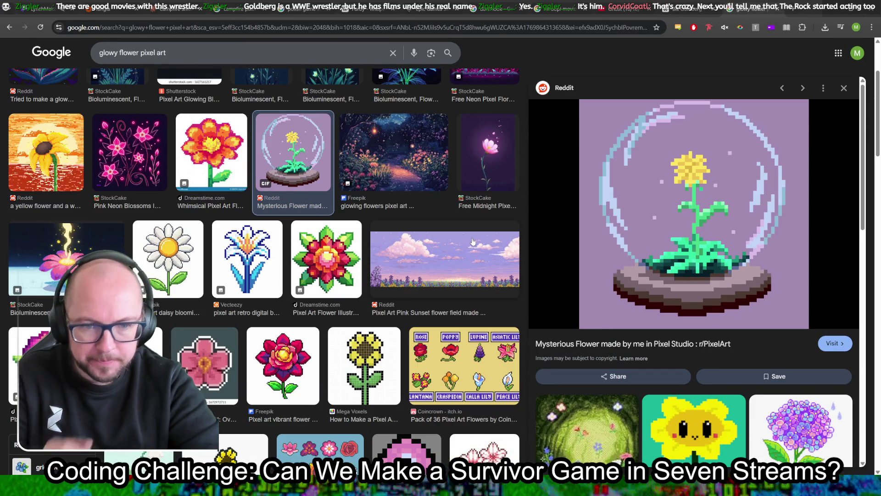
{"action": "scroll", "coordinate": [422, 162], "scroll_direction": "up", "scroll_amount": 3}
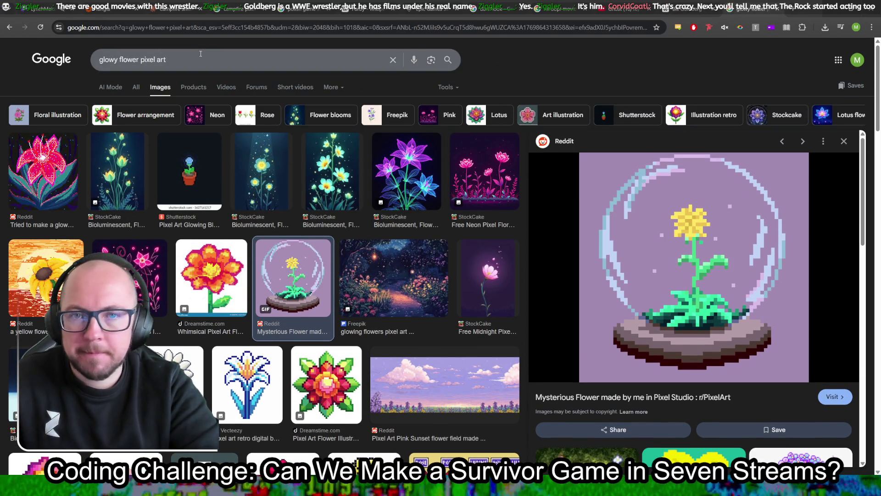
{"action": "left_click", "coordinate": [10, 28]}
{"action": "left_click", "coordinate": [11, 29]}
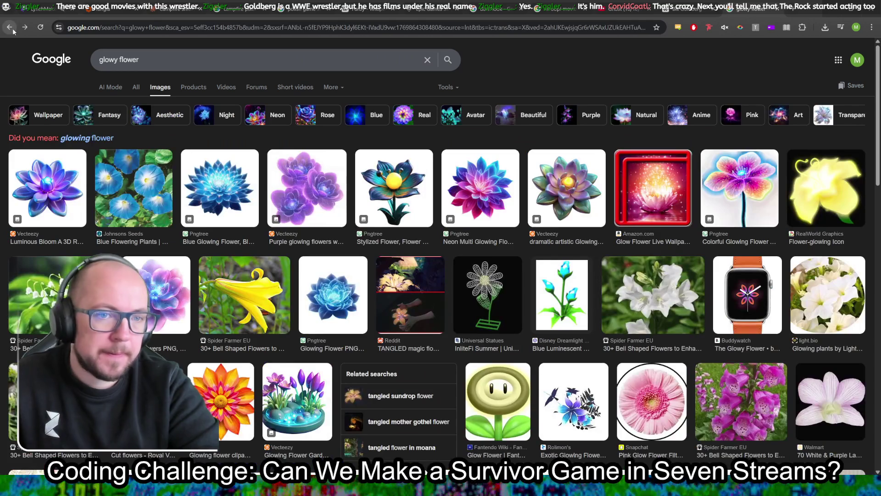
{"action": "left_click", "coordinate": [446, 88]}
{"action": "mouse_move", "coordinate": [498, 118]}
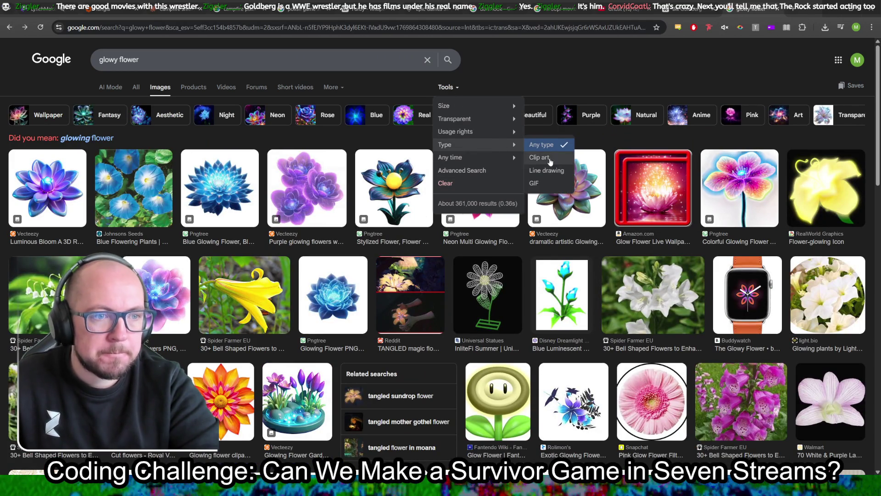
{"action": "left_click", "coordinate": [596, 50]}
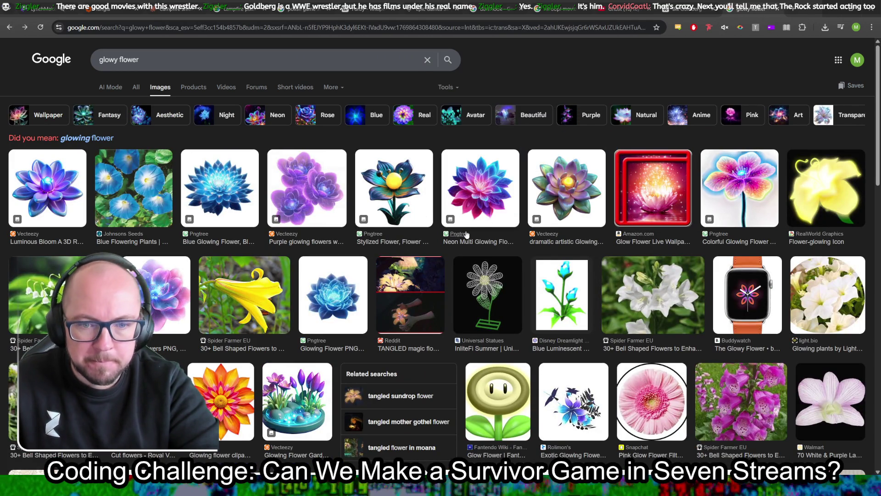
{"action": "scroll", "coordinate": [465, 237], "scroll_direction": "down", "scroll_amount": 4}
{"action": "scroll", "coordinate": [465, 236], "scroll_direction": "down", "scroll_amount": 3}
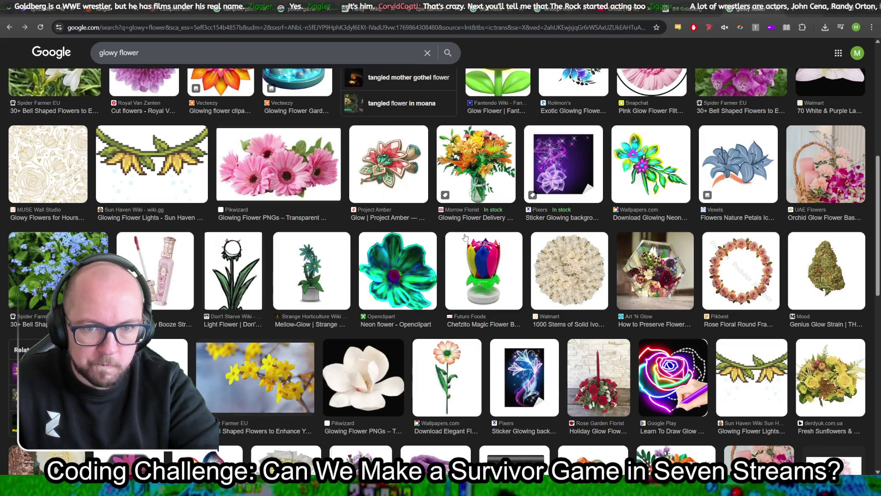
{"action": "scroll", "coordinate": [465, 237], "scroll_direction": "down", "scroll_amount": 3}
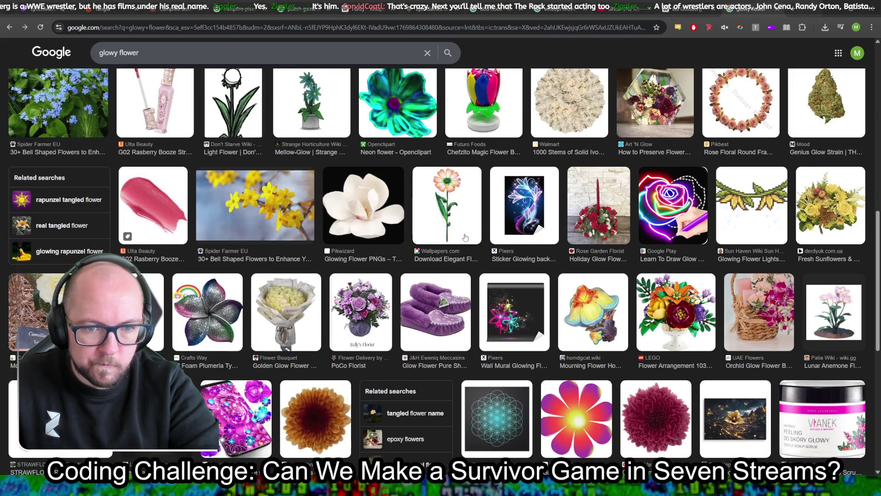
{"action": "scroll", "coordinate": [465, 237], "scroll_direction": "up", "scroll_amount": 10}
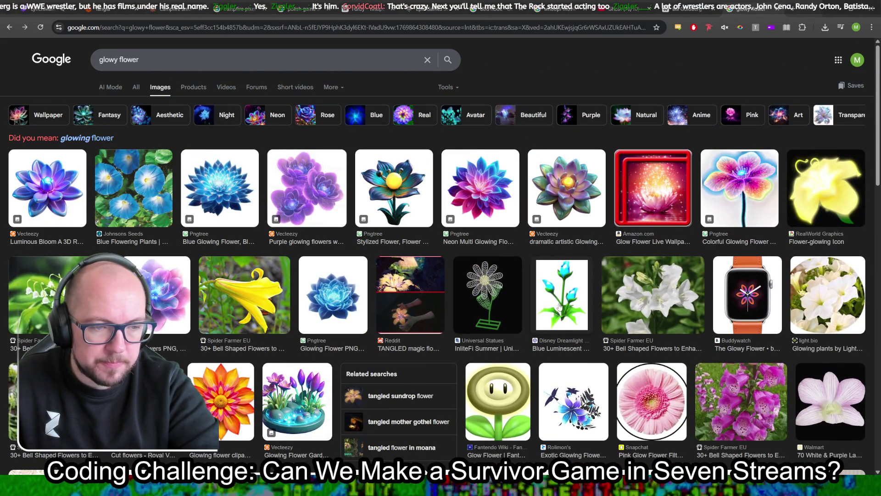
{"action": "left_click", "coordinate": [559, 307]}
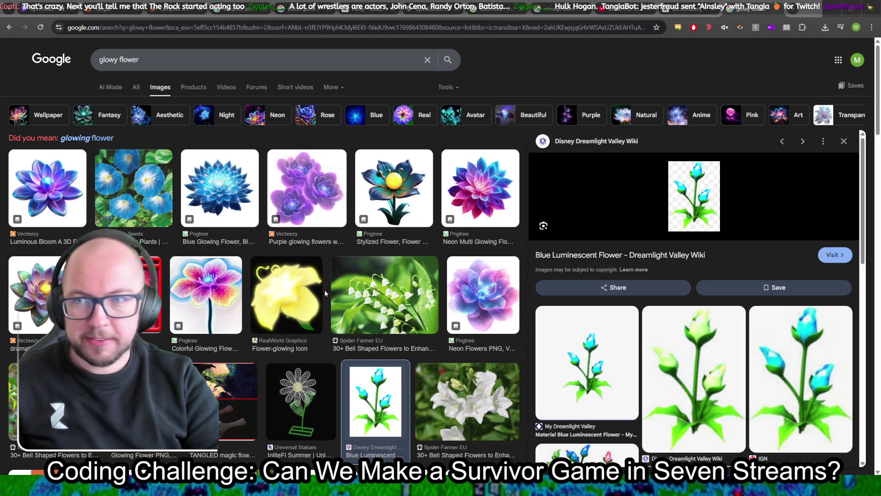
Scroll further through the flower results and preview the Swarovski flower image
{"action": "scroll", "coordinate": [324, 289], "scroll_direction": "down", "scroll_amount": 2}
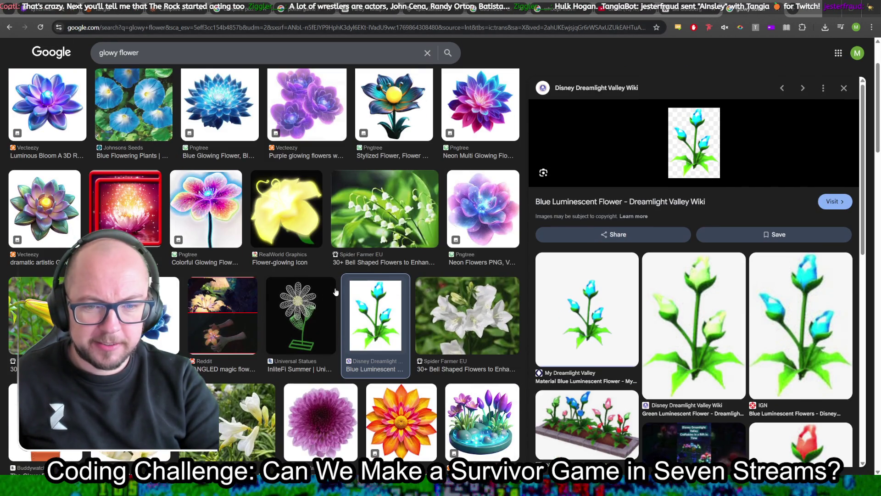
{"action": "scroll", "coordinate": [336, 291], "scroll_direction": "down", "scroll_amount": 3}
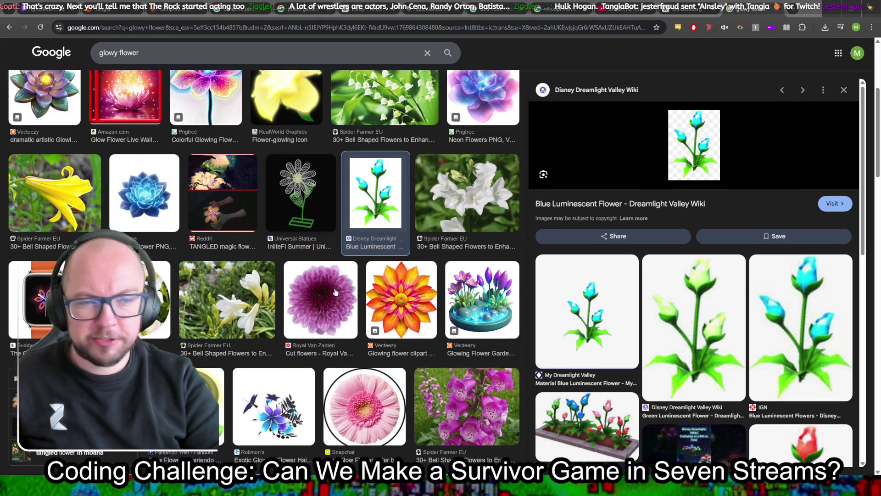
{"action": "scroll", "coordinate": [335, 291], "scroll_direction": "up", "scroll_amount": 3}
{"action": "scroll", "coordinate": [337, 285], "scroll_direction": "down", "scroll_amount": 3}
{"action": "scroll", "coordinate": [338, 285], "scroll_direction": "up", "scroll_amount": 3}
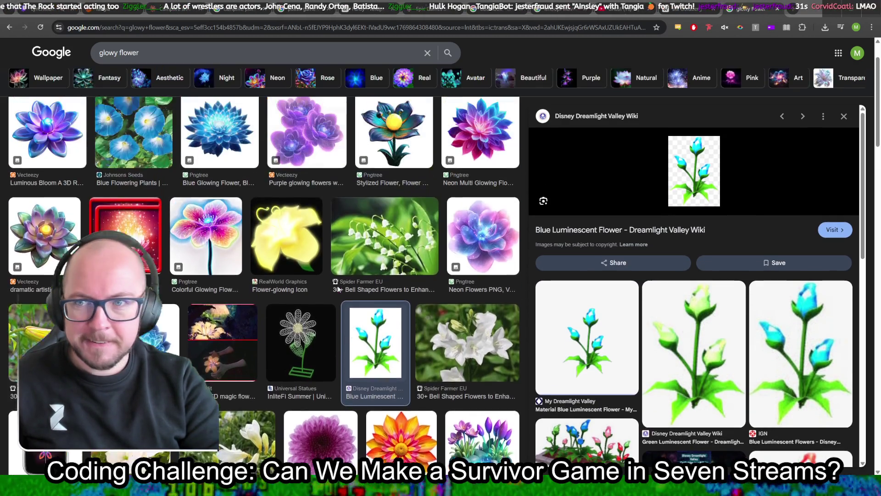
{"action": "scroll", "coordinate": [339, 288], "scroll_direction": "up", "scroll_amount": 2}
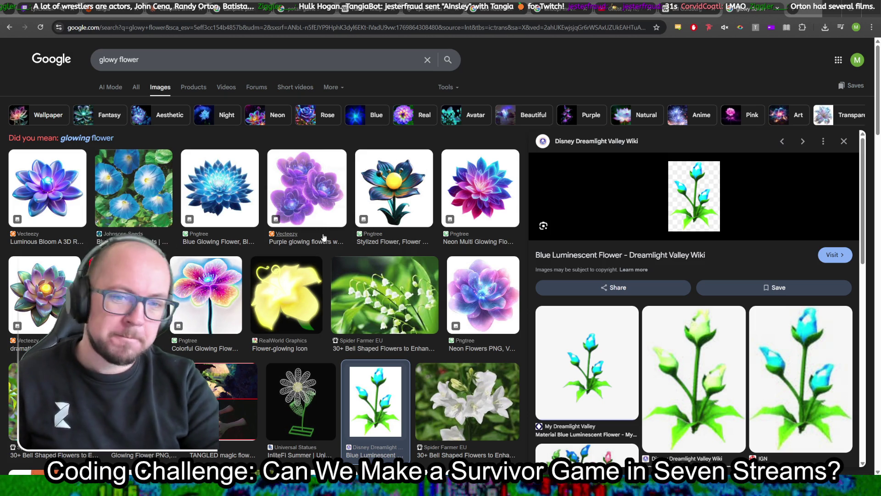
{"action": "scroll", "coordinate": [174, 235], "scroll_direction": "down", "scroll_amount": 8}
{"action": "scroll", "coordinate": [166, 223], "scroll_direction": "down", "scroll_amount": 15}
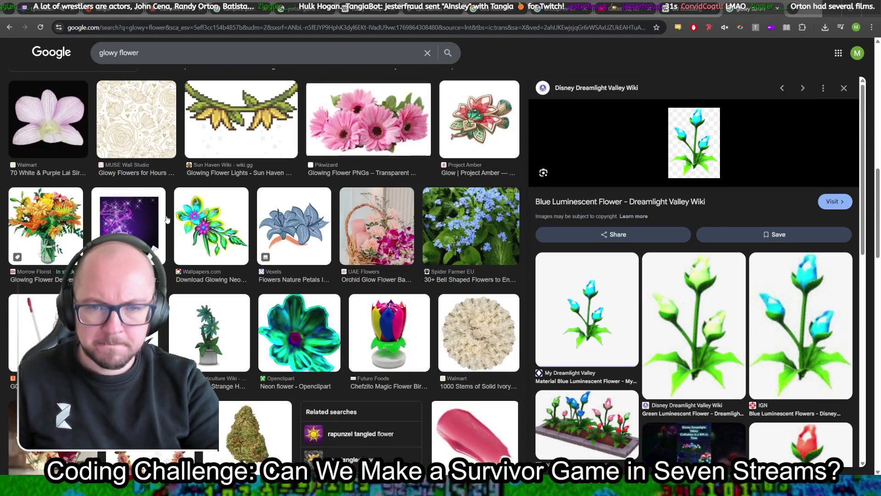
{"action": "scroll", "coordinate": [167, 211], "scroll_direction": "down", "scroll_amount": 8}
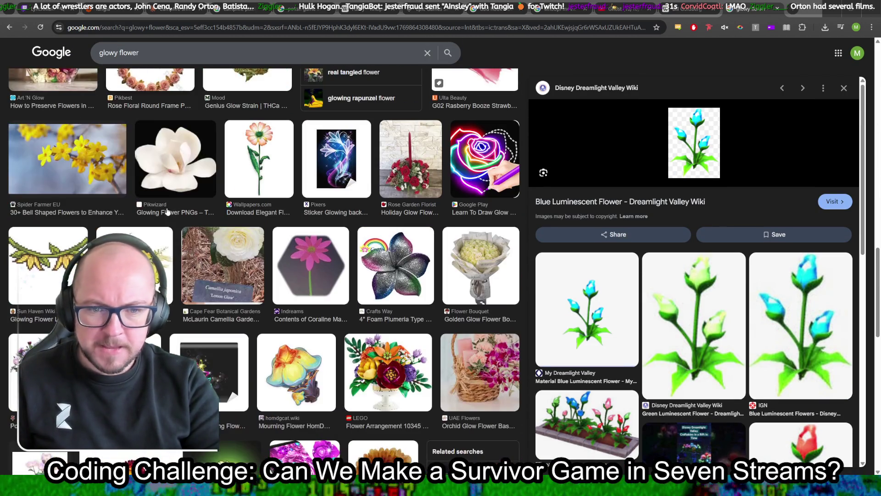
{"action": "scroll", "coordinate": [168, 211], "scroll_direction": "down", "scroll_amount": 3}
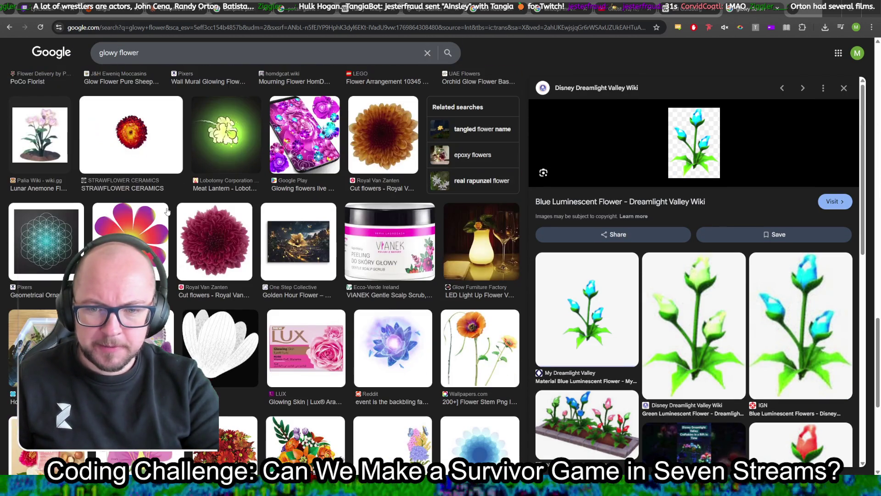
{"action": "scroll", "coordinate": [269, 201], "scroll_direction": "down", "scroll_amount": 4}
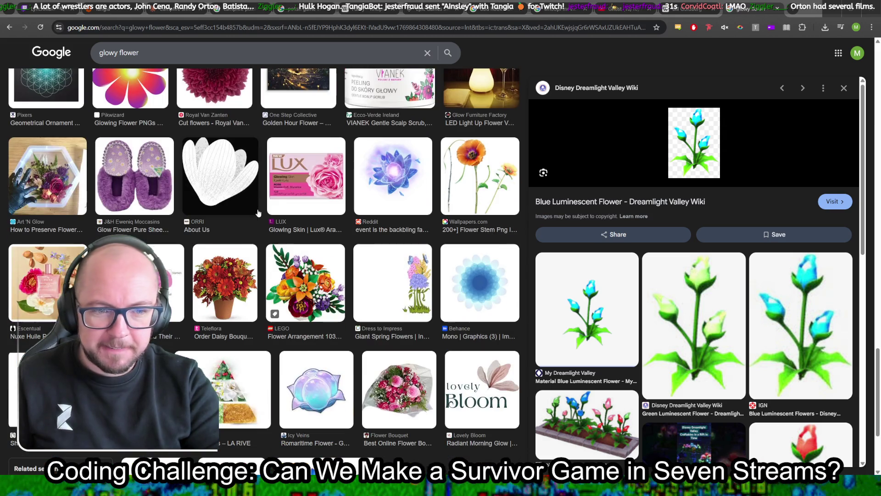
{"action": "scroll", "coordinate": [253, 212], "scroll_direction": "down", "scroll_amount": 1}
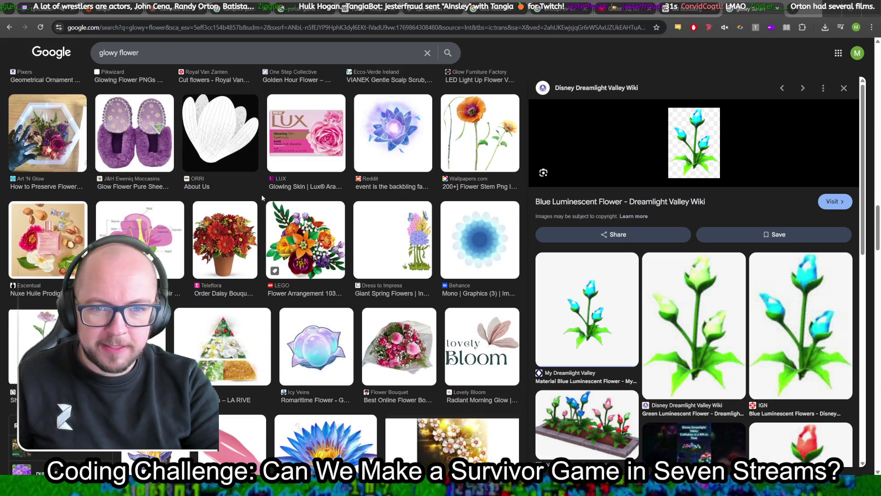
{"action": "scroll", "coordinate": [257, 202], "scroll_direction": "down", "scroll_amount": 3}
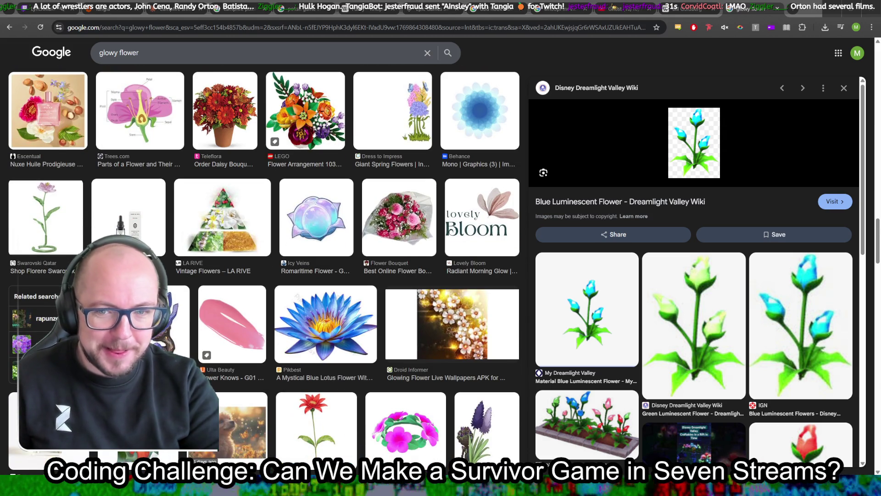
{"action": "left_click", "coordinate": [38, 238]}
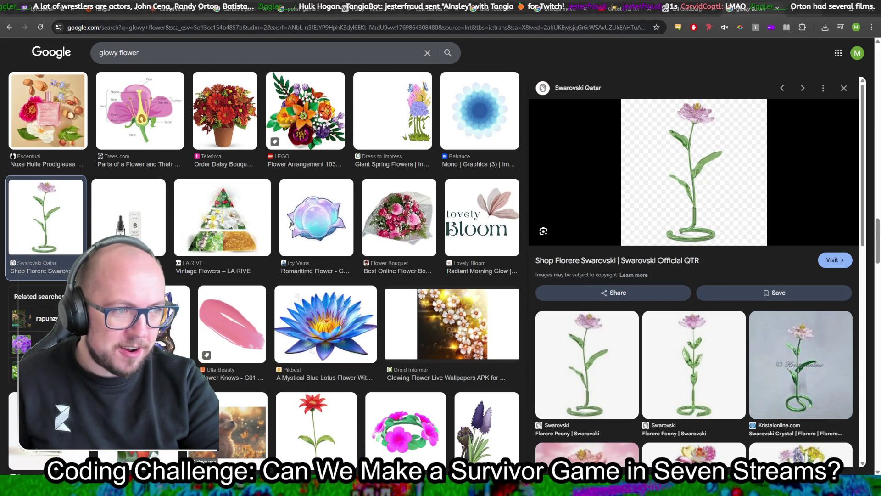
Launch the survivor game from Godot with Run Project
{"action": "scroll", "coordinate": [292, 224], "scroll_direction": "down", "scroll_amount": 5}
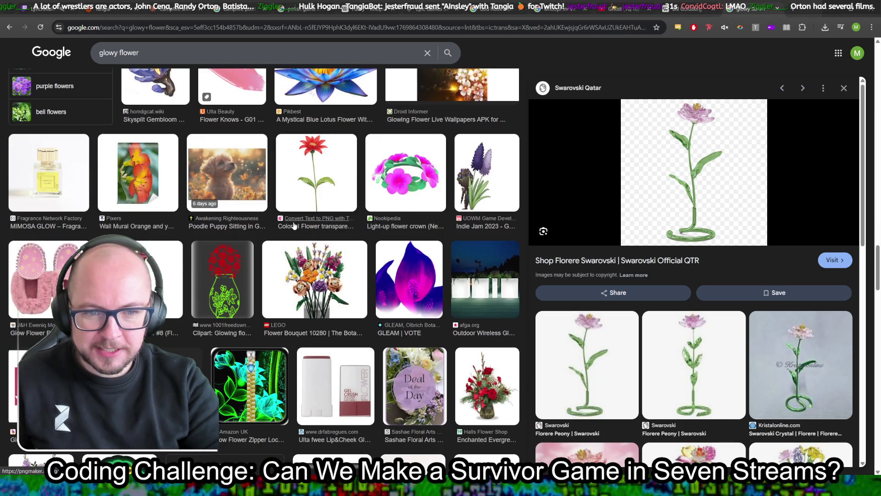
{"action": "scroll", "coordinate": [294, 224], "scroll_direction": "down", "scroll_amount": 10}
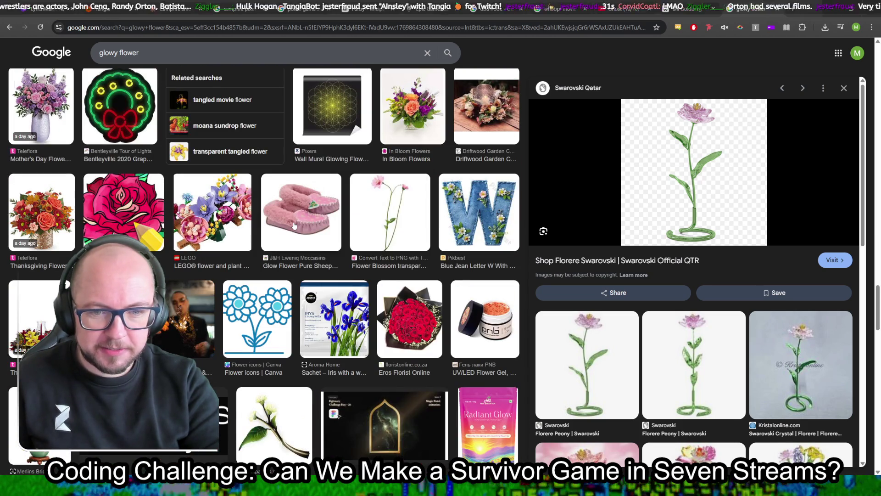
{"action": "scroll", "coordinate": [295, 225], "scroll_direction": "down", "scroll_amount": 10}
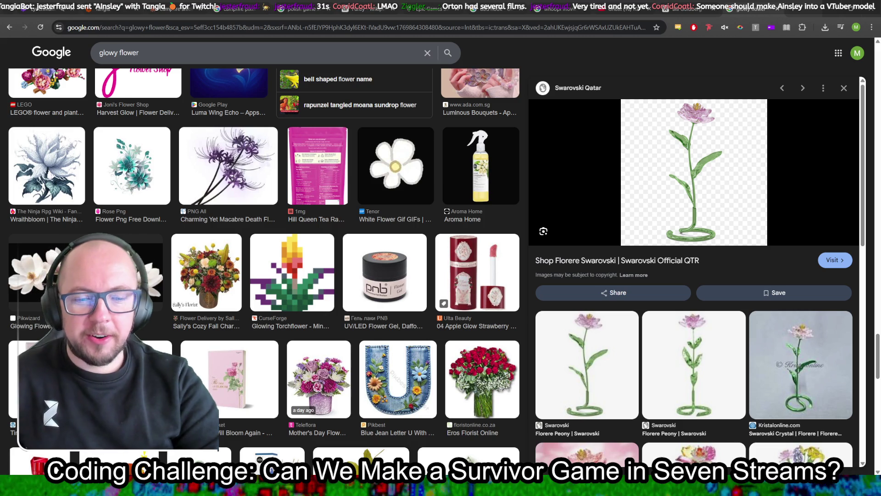
{"action": "mouse_move", "coordinate": [202, 488]}
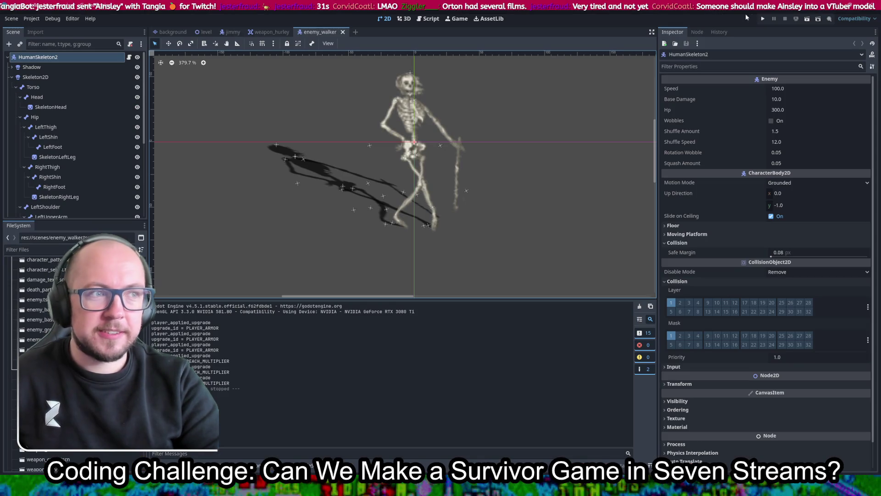
{"action": "left_click", "coordinate": [762, 18]}
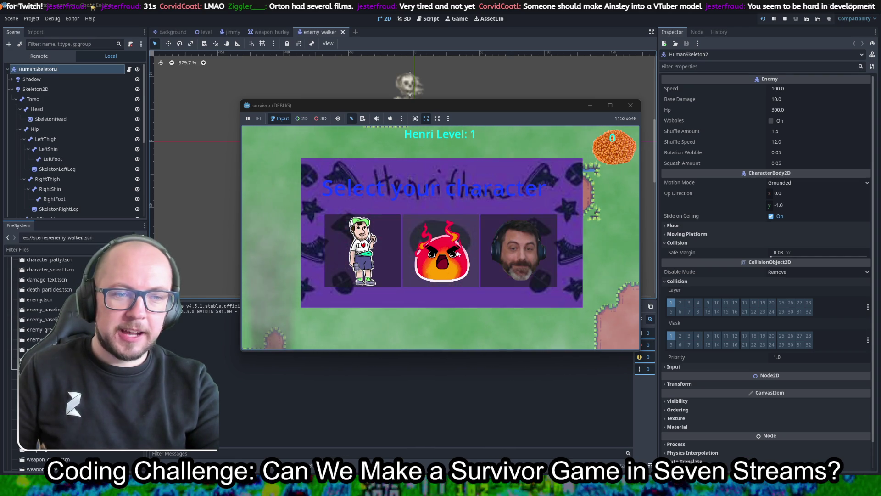
Start the survivor game with the first character, walk toward the campfire, and pick Reach and XP Gain upgrades
{"action": "left_click", "coordinate": [512, 257]}
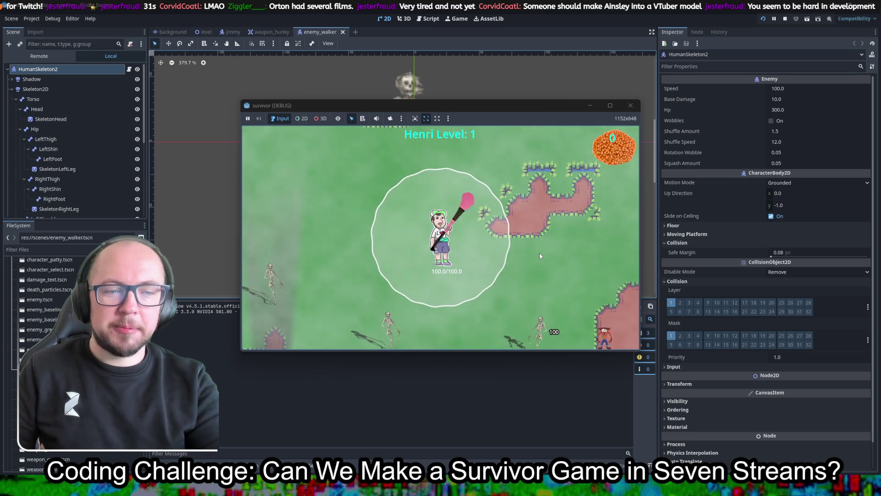
{"action": "key", "text": "w"}
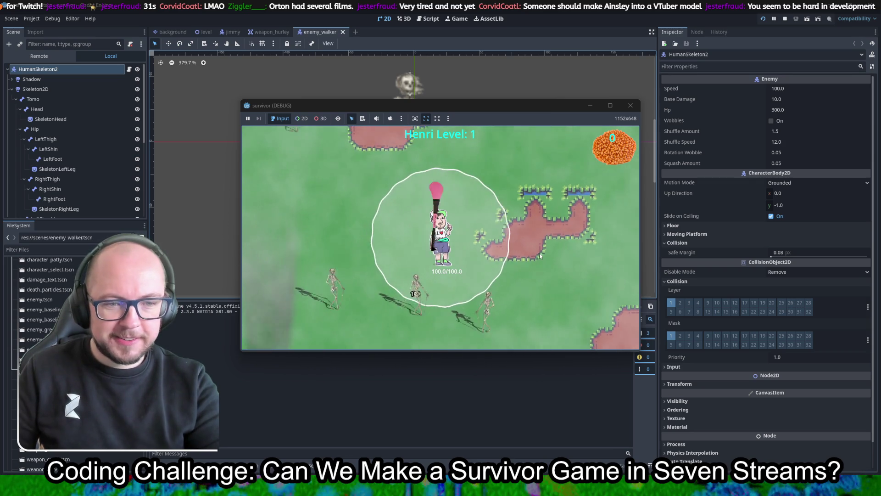
{"action": "key", "text": "d"}
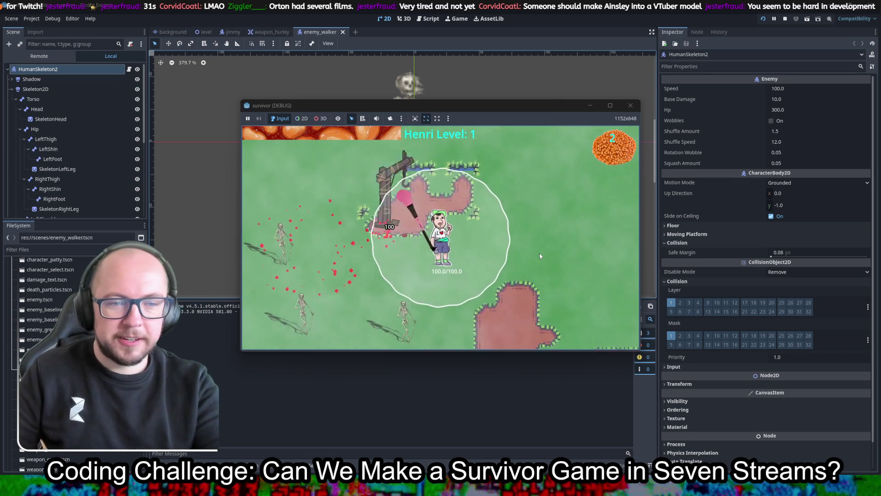
{"action": "key", "text": "a"}
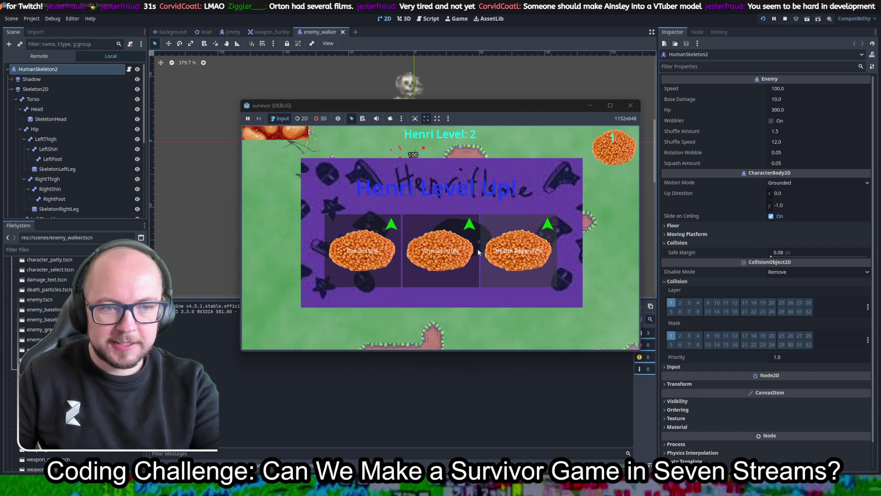
{"action": "left_click", "coordinate": [396, 247]}
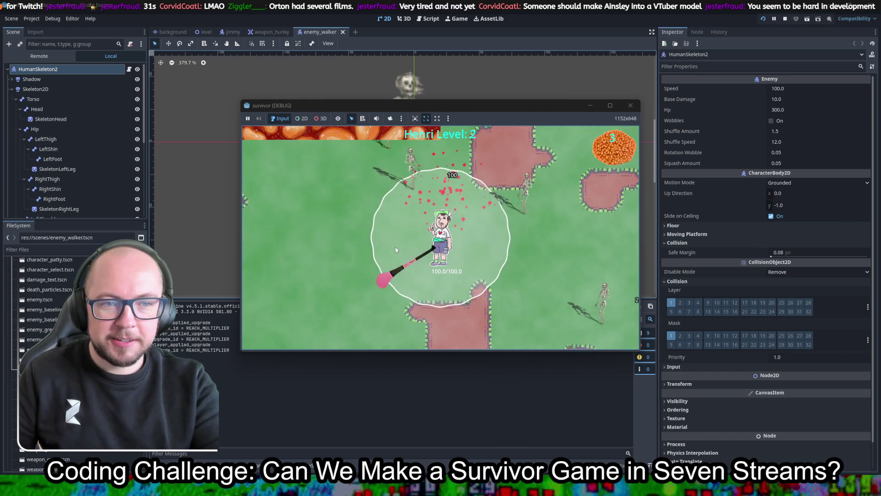
{"action": "key", "text": "a"}
{"action": "key", "text": "s"}
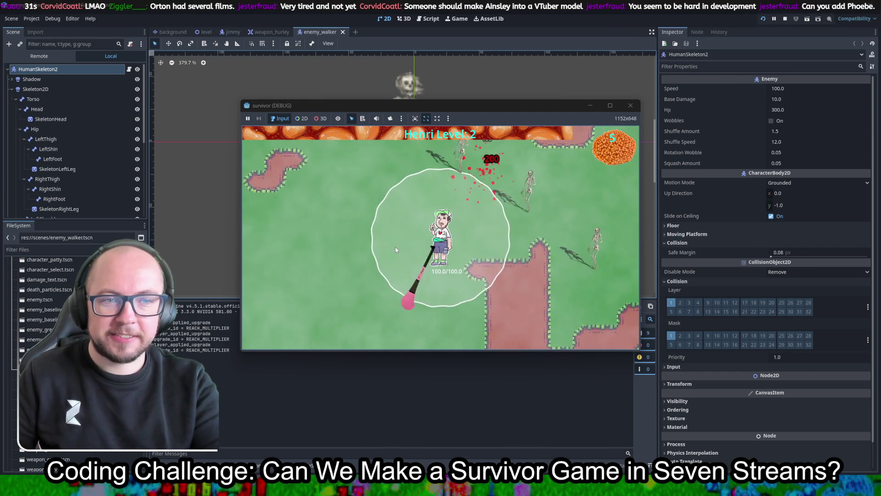
{"action": "left_click", "coordinate": [356, 242]}
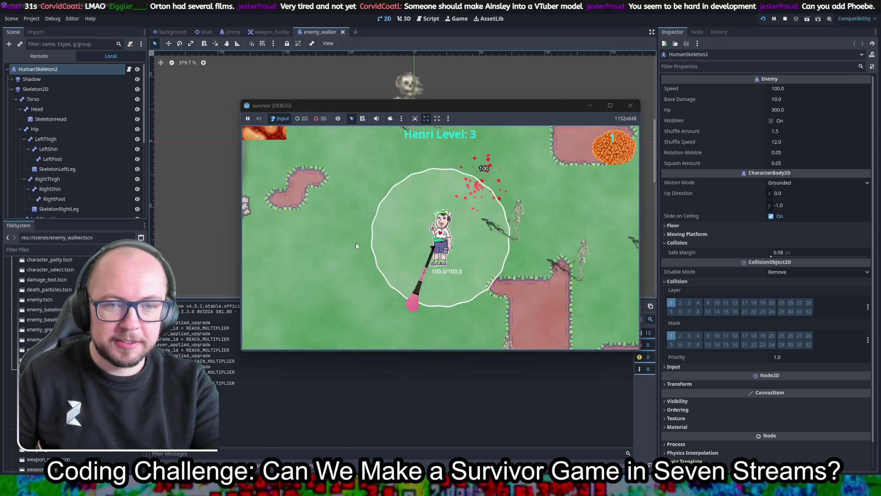
{"action": "key", "text": "a"}
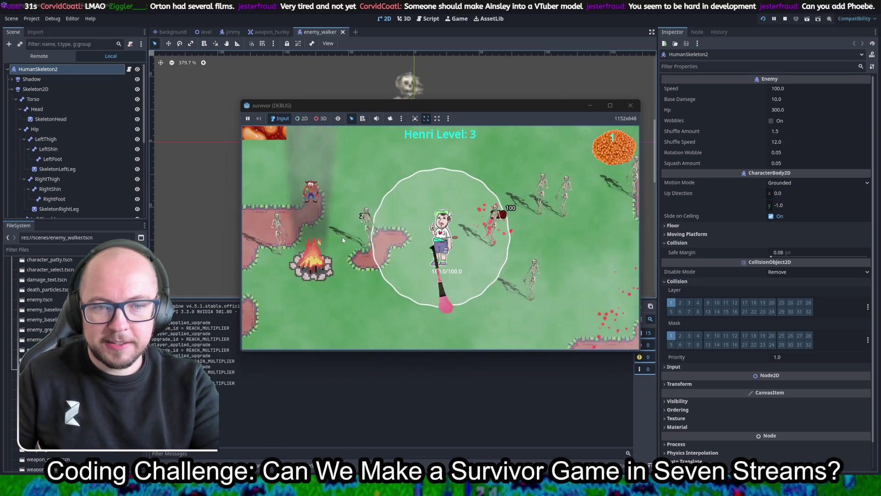
{"action": "key", "text": "a"}
{"action": "key", "text": "s"}
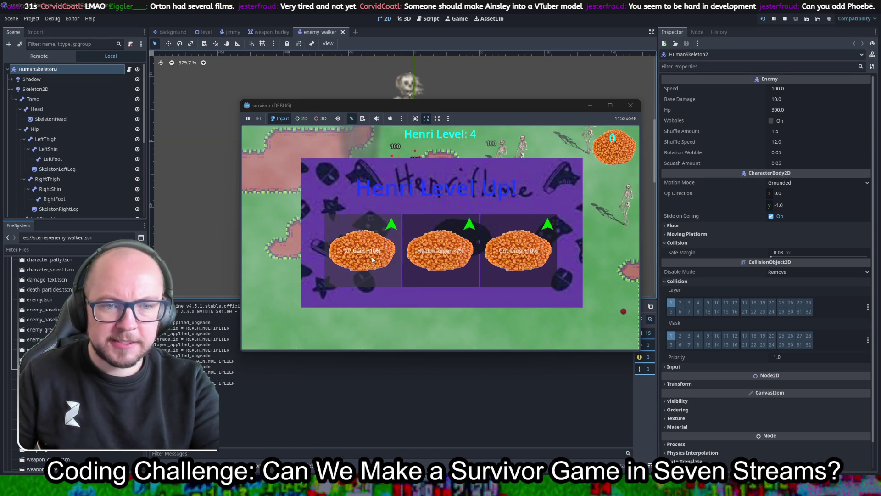
{"action": "left_click", "coordinate": [373, 260]}
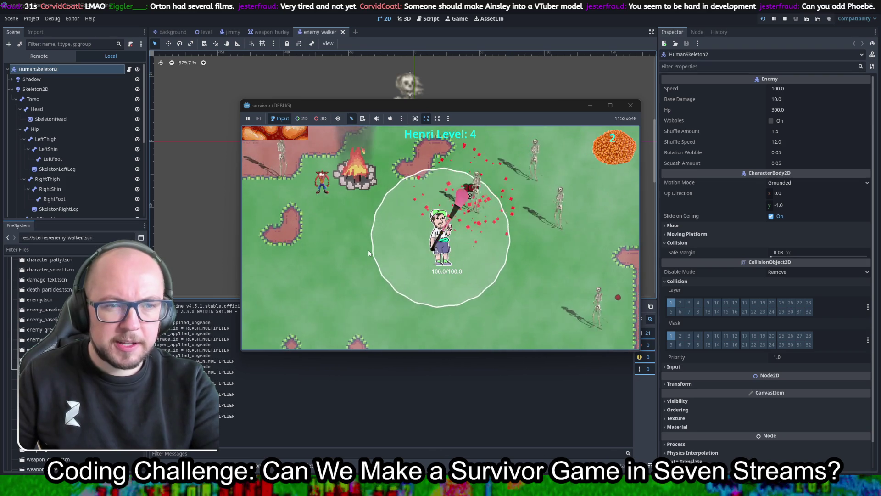
Keep playing with more level-up upgrades until Game Over, then close the debug game window
{"action": "key", "text": "a"}
{"action": "key", "text": "s"}
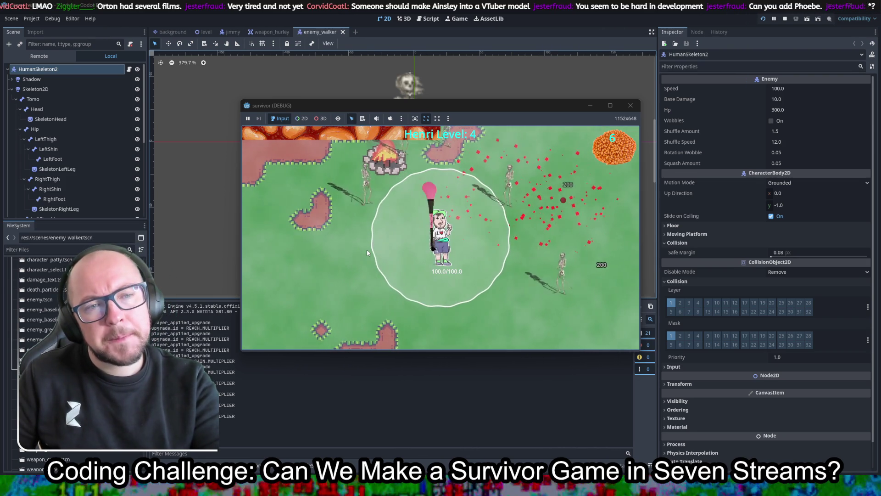
{"action": "key", "text": "s"}
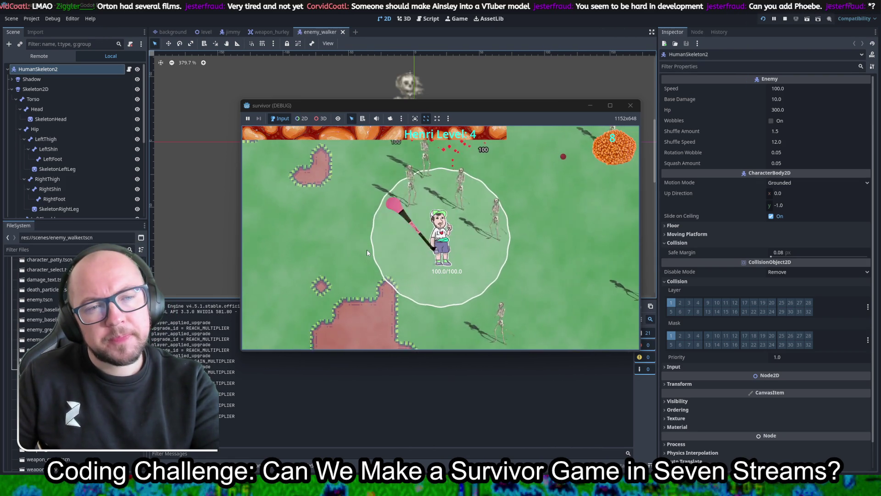
{"action": "left_click", "coordinate": [379, 249]}
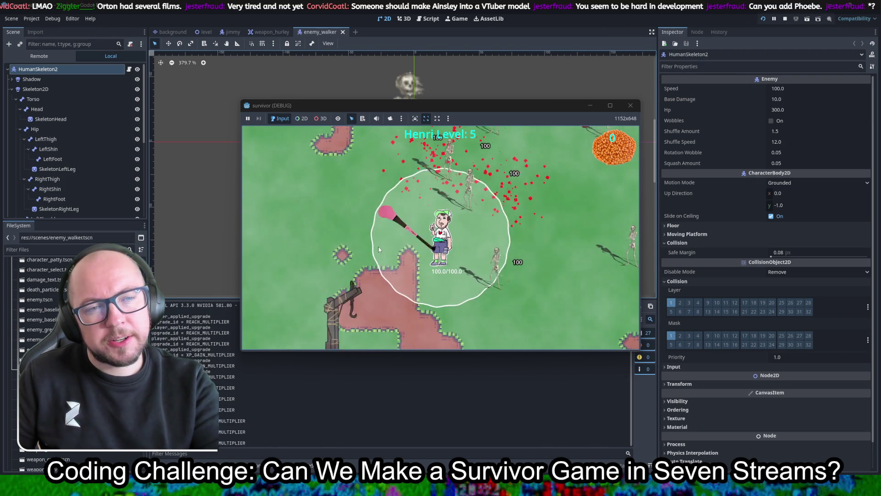
{"action": "key", "text": "a"}
{"action": "key", "text": "w"}
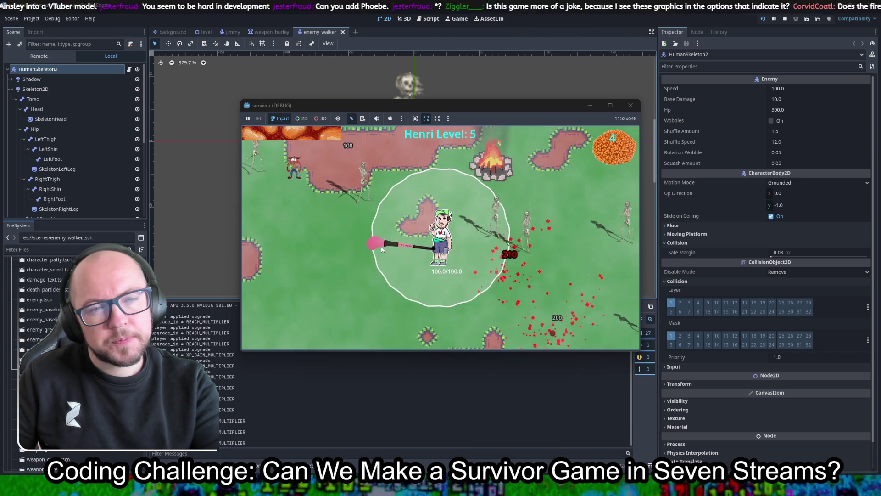
{"action": "key", "text": "s"}
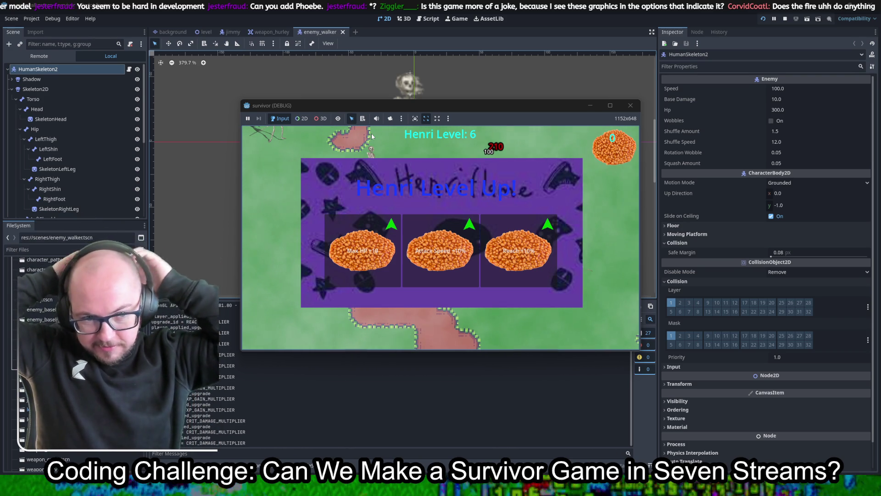
{"action": "left_click", "coordinate": [350, 268]}
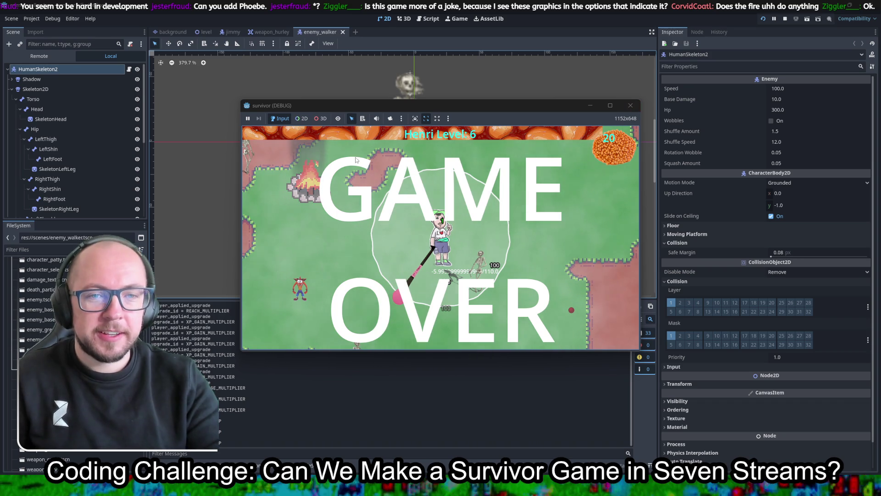
{"action": "left_click", "coordinate": [629, 106]}
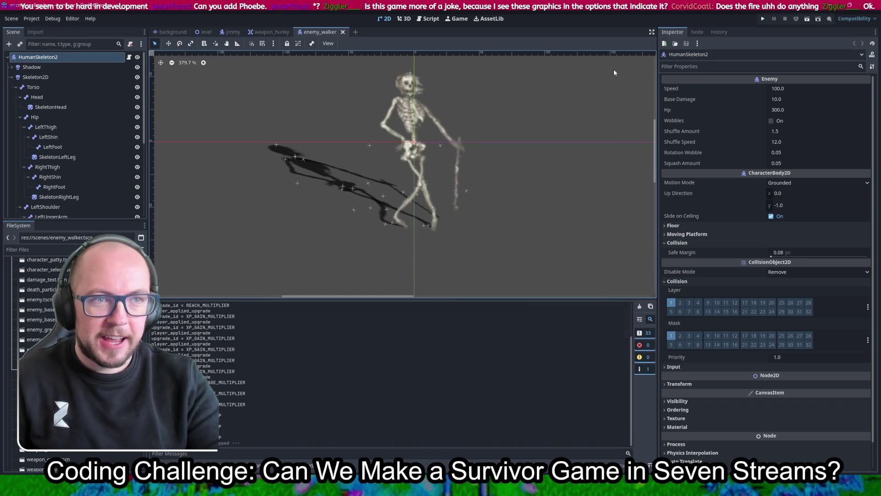
Start a new test run as Henri and take the attack speed upgrade at level-up
{"action": "left_click", "coordinate": [762, 19]}
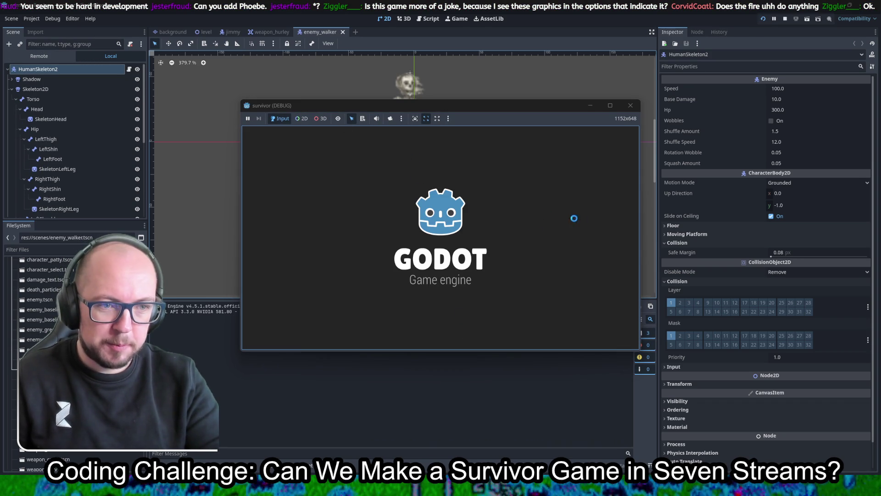
{"action": "left_click", "coordinate": [527, 245]}
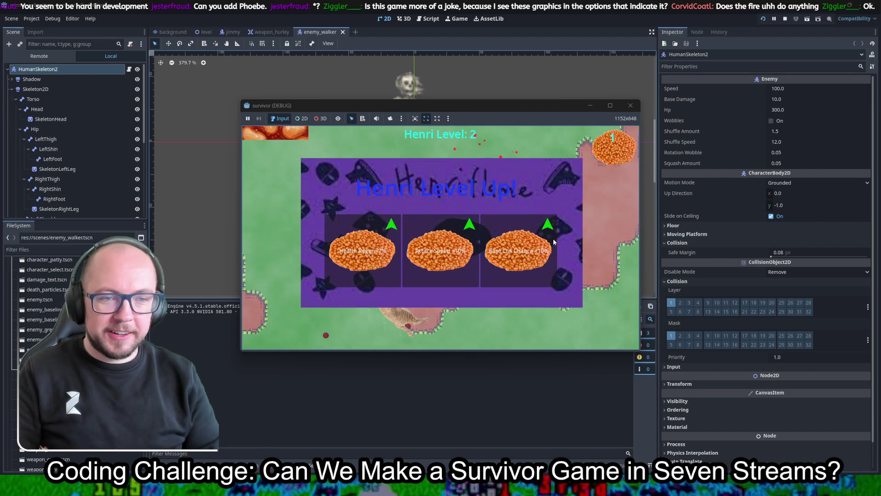
{"action": "left_click", "coordinate": [477, 260]}
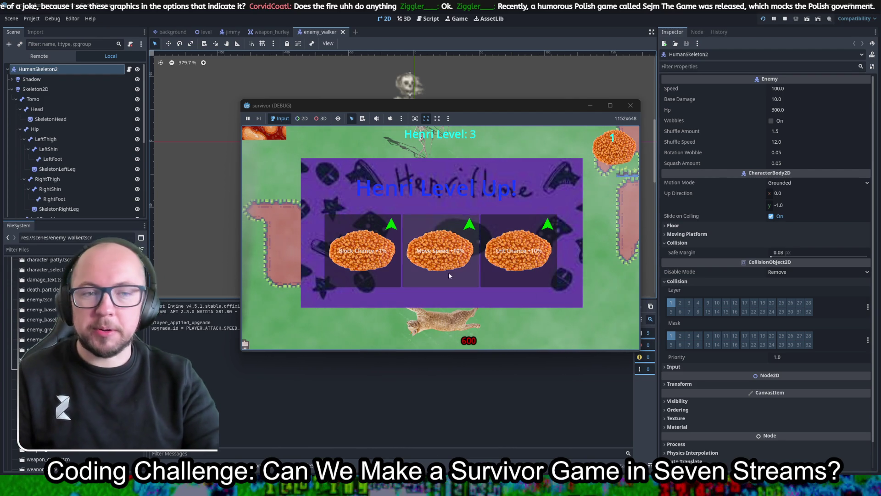
Take the block chance and crit damage upgrades while walking around the campfire
{"action": "left_click", "coordinate": [360, 248]}
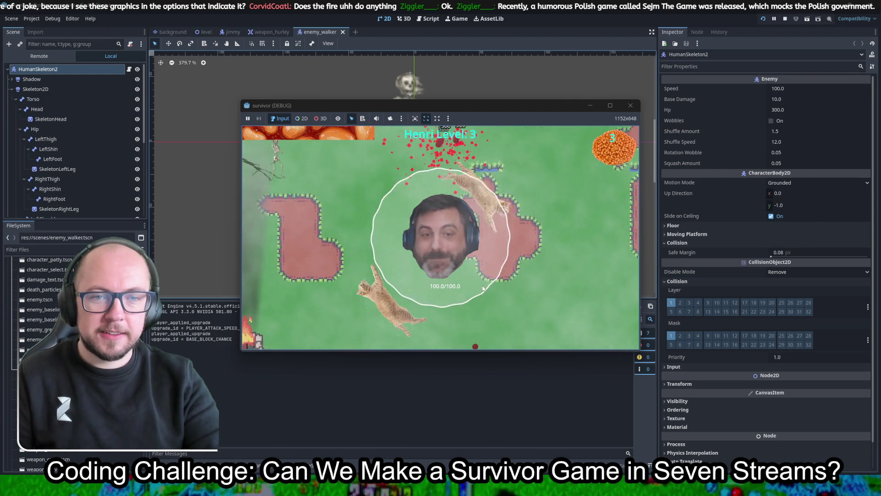
{"action": "key", "text": "w"}
{"action": "key", "text": "a"}
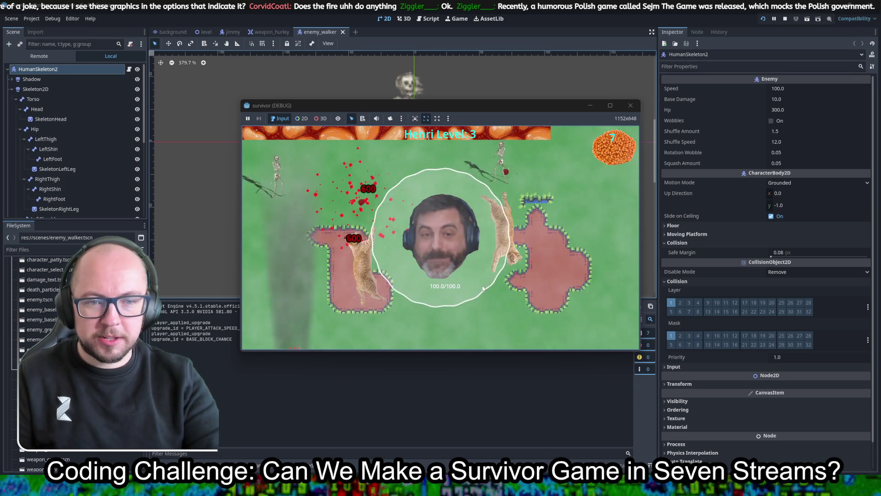
{"action": "left_click", "coordinate": [394, 262]}
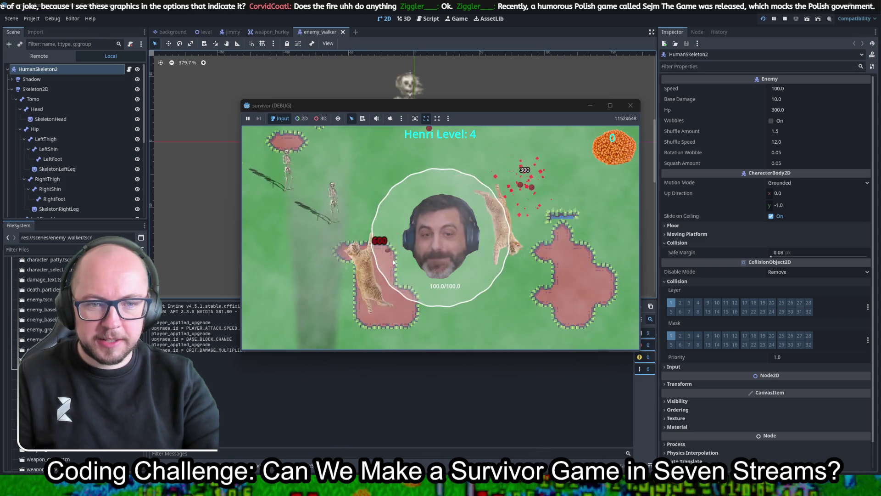
{"action": "key", "text": "a"}
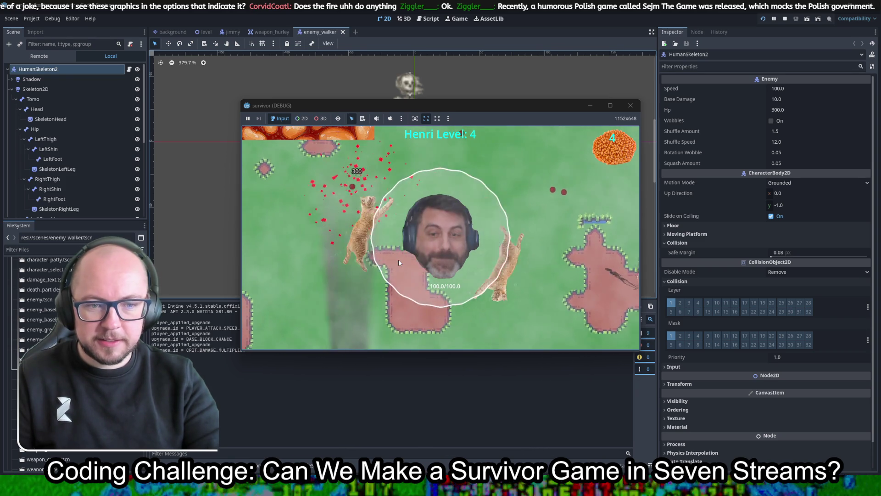
{"action": "key", "text": "s"}
{"action": "key", "text": "d"}
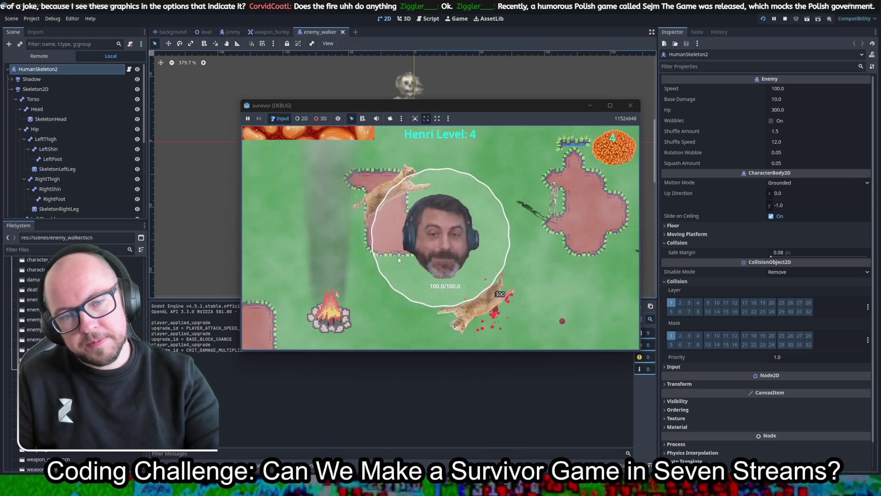
{"action": "key", "text": "s"}
{"action": "key", "text": "a"}
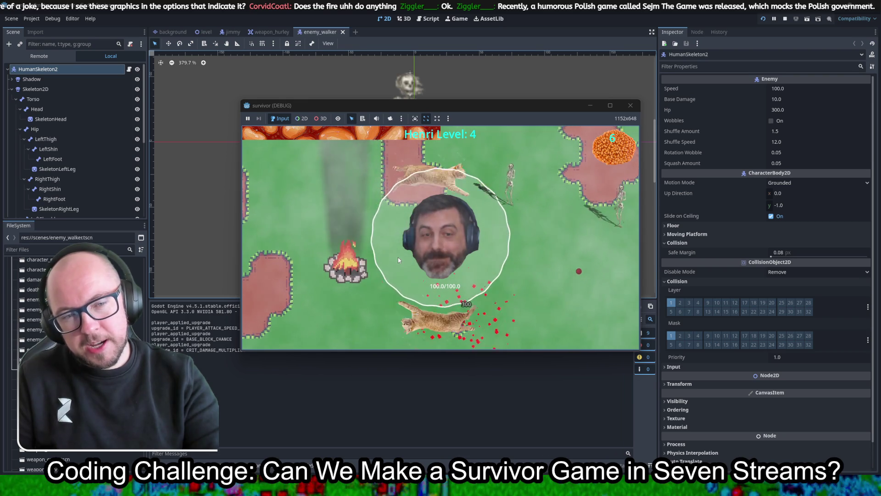
{"action": "key", "text": "d"}
{"action": "key", "text": "w"}
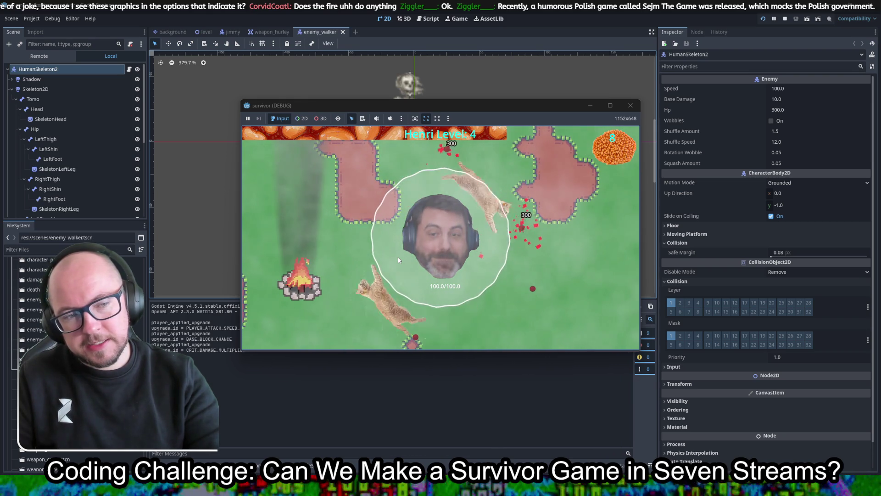
{"action": "key", "text": "d"}
{"action": "key", "text": "w"}
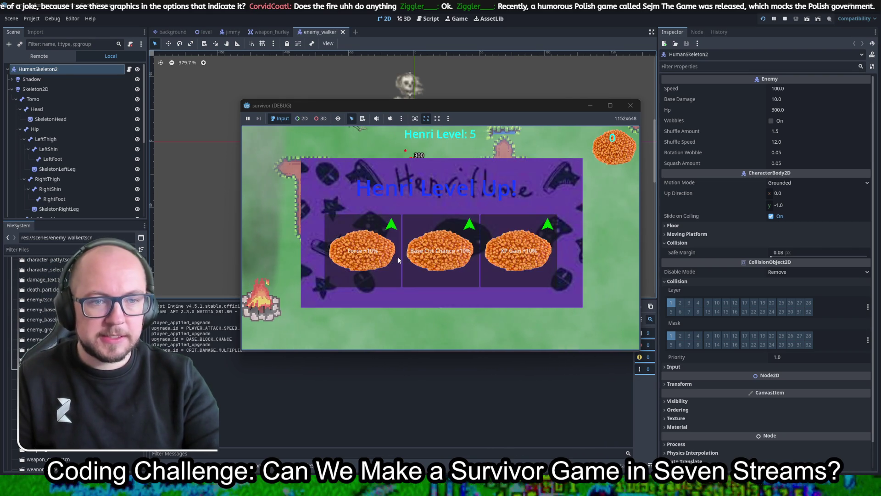
Take the Force +10% and Multishot upgrades, walking into enemies and around the campfire
{"action": "left_click", "coordinate": [377, 265]}
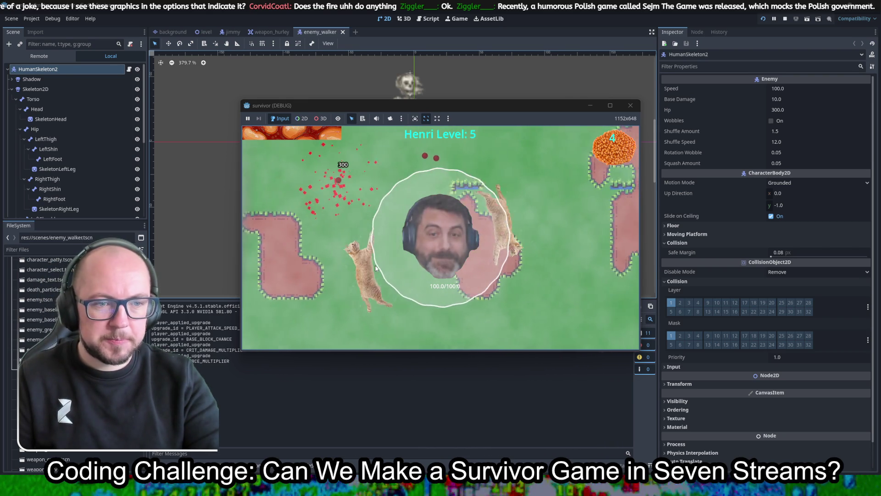
{"action": "key", "text": "d"}
{"action": "key", "text": "s"}
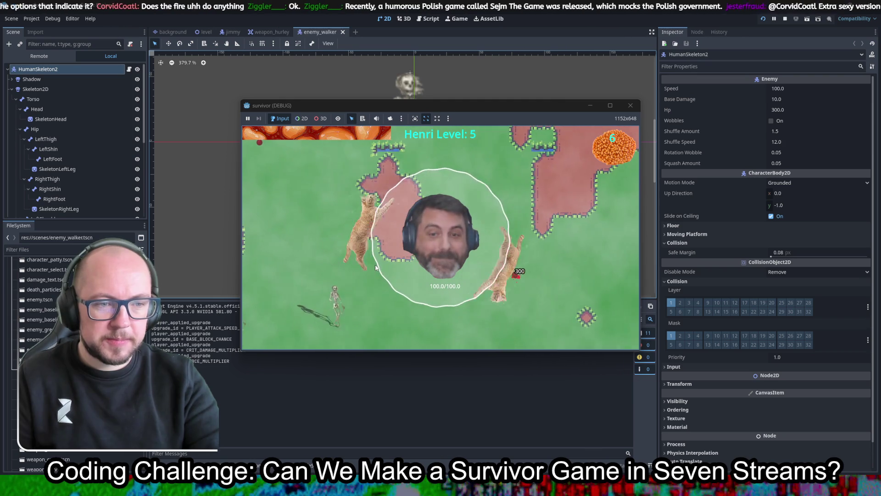
{"action": "key", "text": "d"}
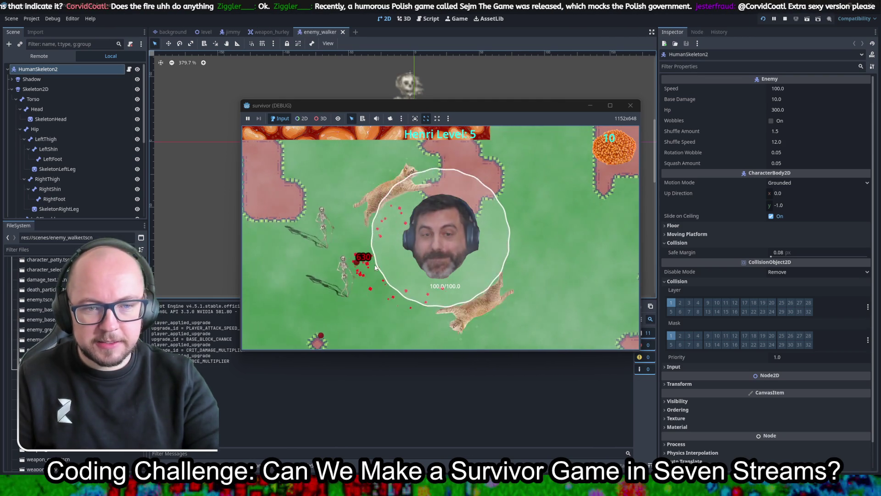
{"action": "key", "text": "a"}
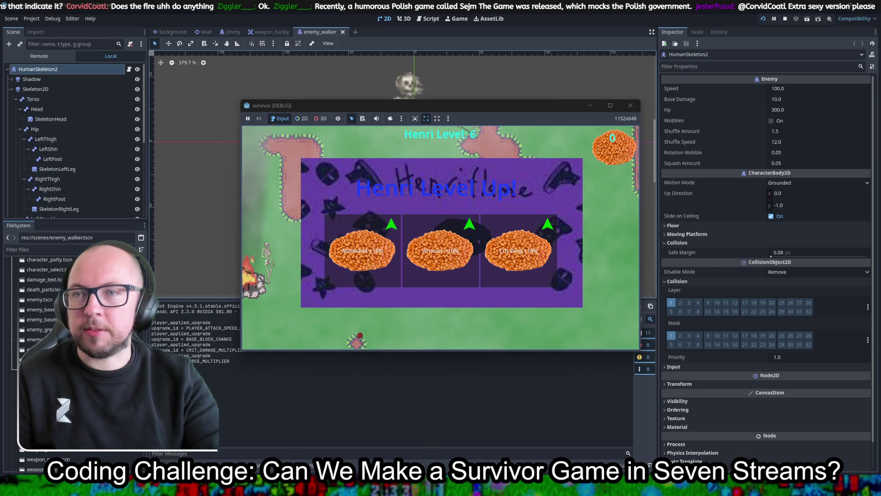
{"action": "left_click", "coordinate": [364, 252]}
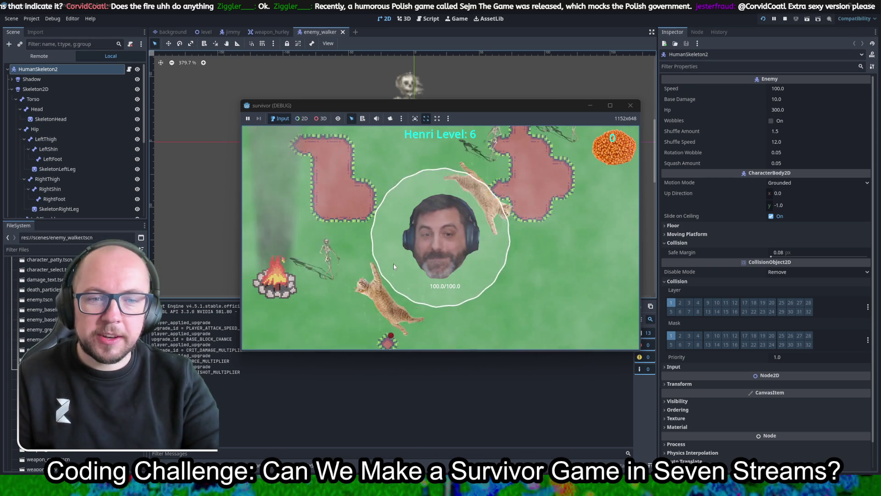
{"action": "key", "text": "s"}
{"action": "key", "text": "a"}
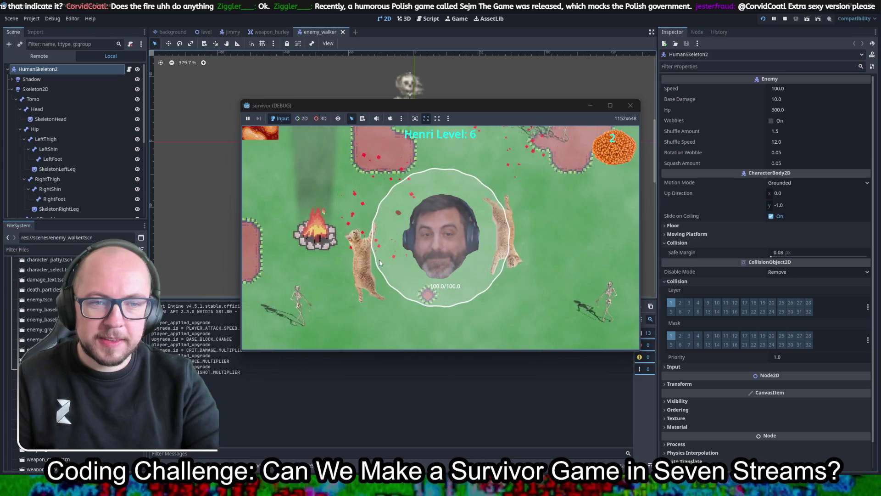
{"action": "key", "text": "d"}
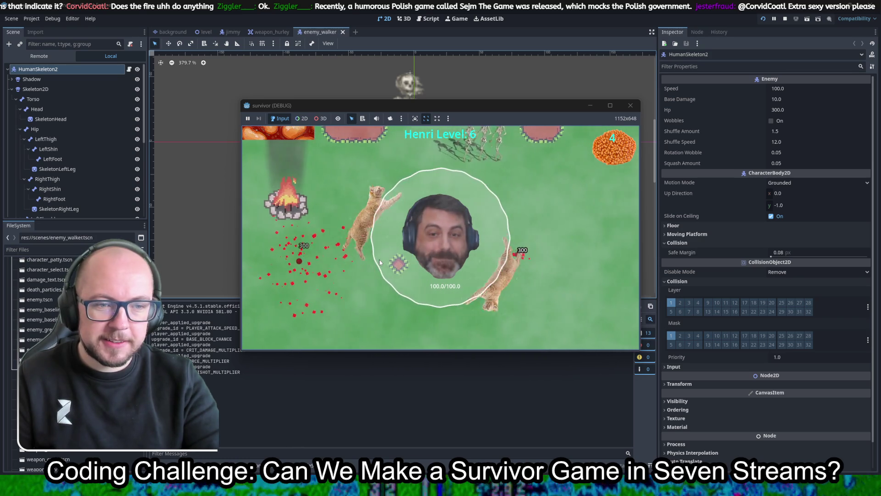
{"action": "key", "text": "w"}
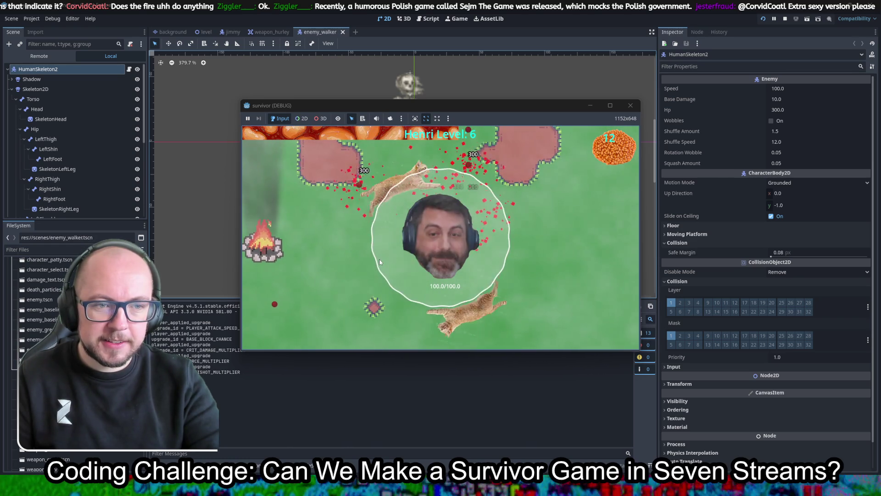
{"action": "key", "text": "a"}
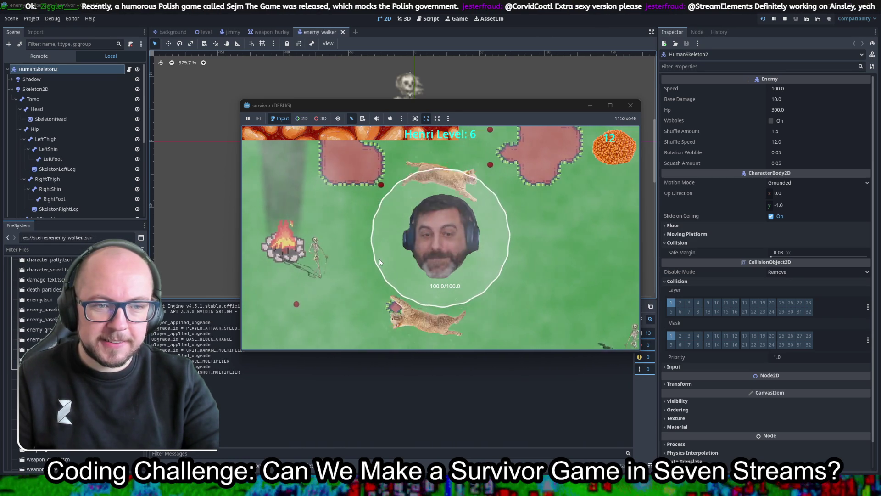
{"action": "key", "text": "s"}
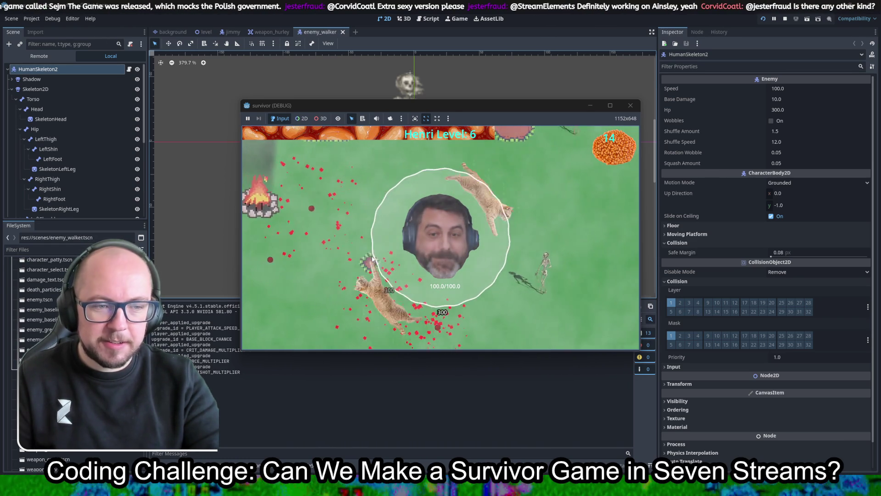
{"action": "key", "text": "a"}
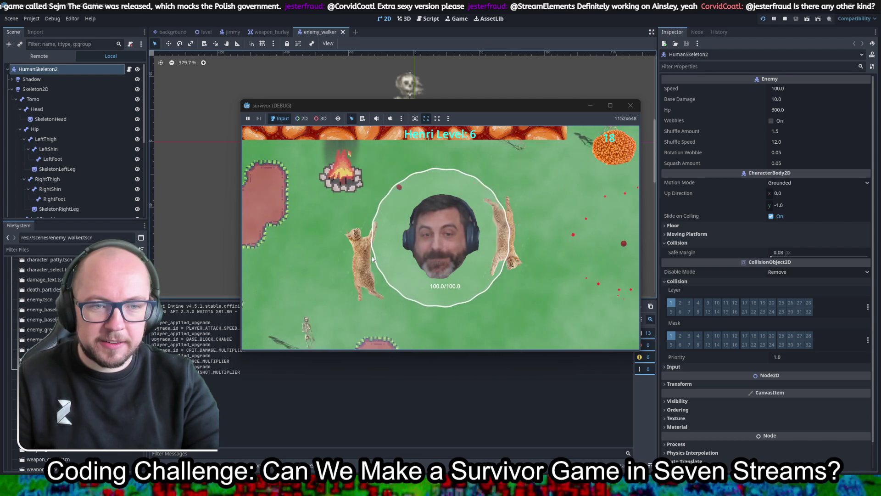
Take the Max HP +10 upgrade, walk past the campfire, and stop the test run
{"action": "left_click", "coordinate": [373, 259]}
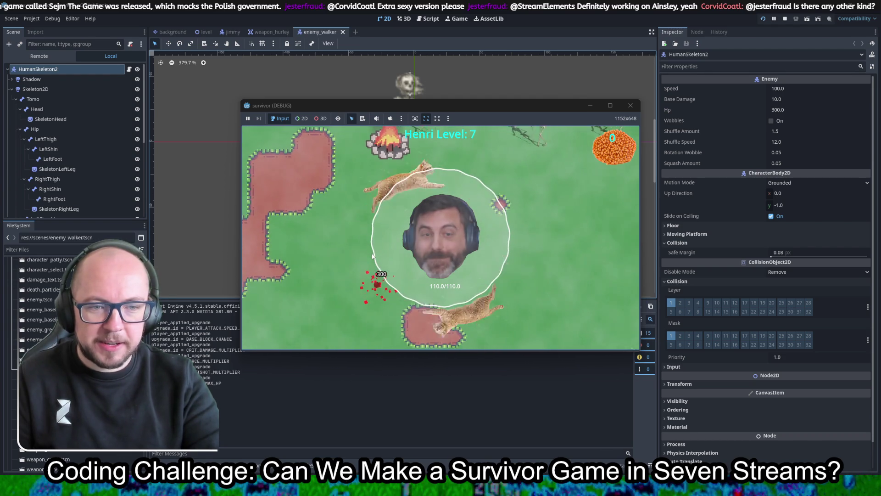
{"action": "key", "text": "d"}
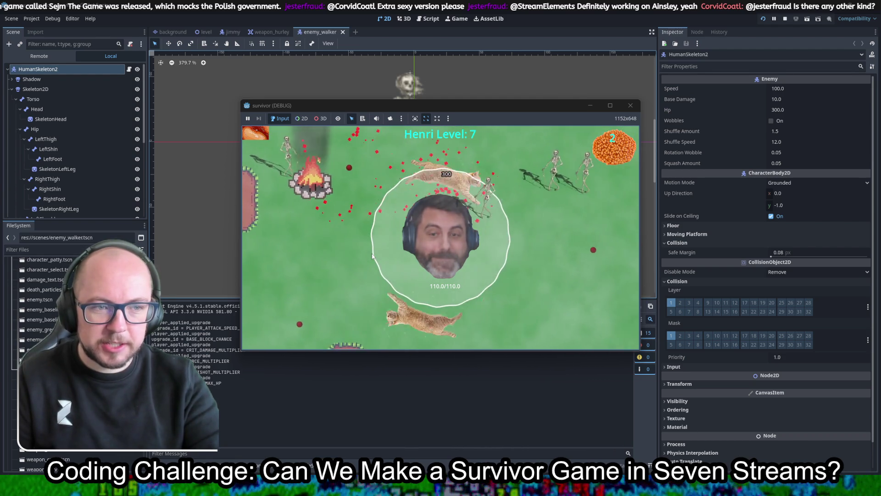
{"action": "key", "text": "a"}
{"action": "key", "text": "w"}
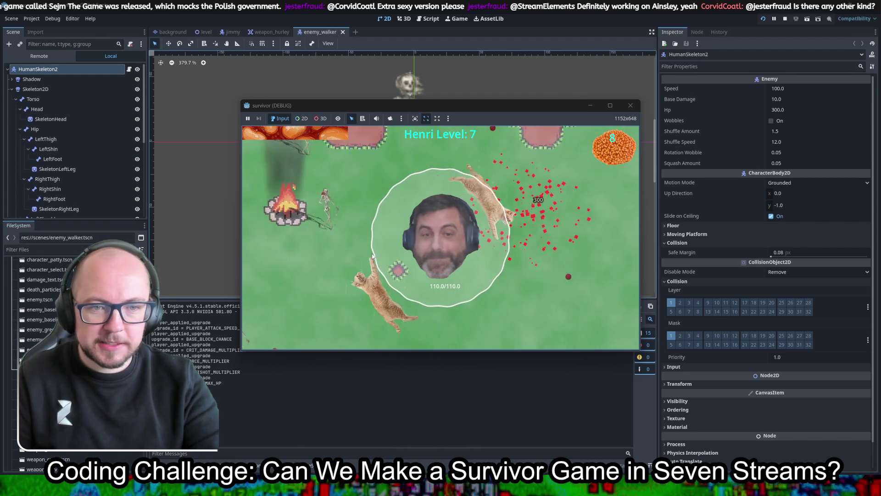
{"action": "key", "text": "a"}
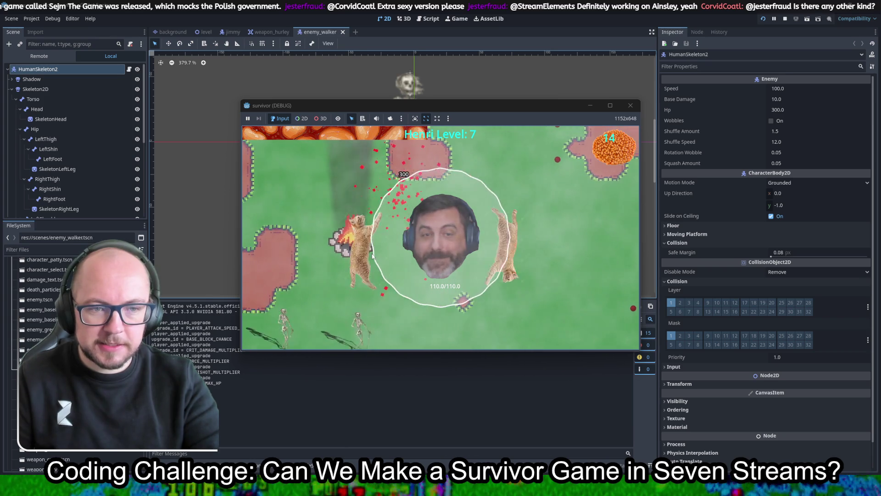
{"action": "left_click", "coordinate": [630, 105]}
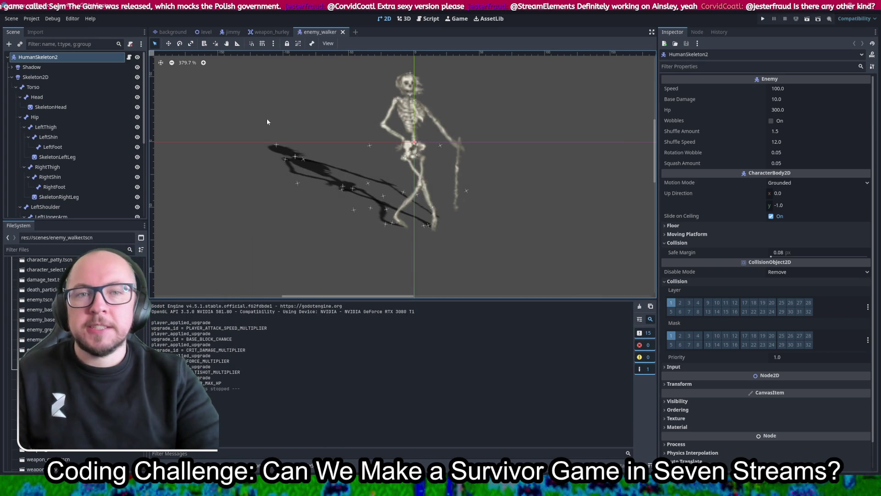
Scroll the scene tree and switch to the level scene with the campfire on the stone floor
{"action": "scroll", "coordinate": [64, 145], "scroll_direction": "down", "scroll_amount": 5}
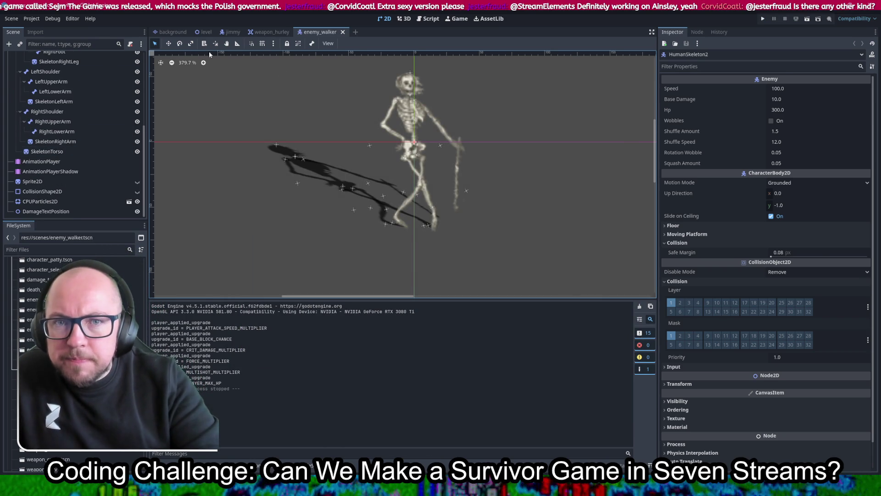
{"action": "left_click", "coordinate": [204, 32]}
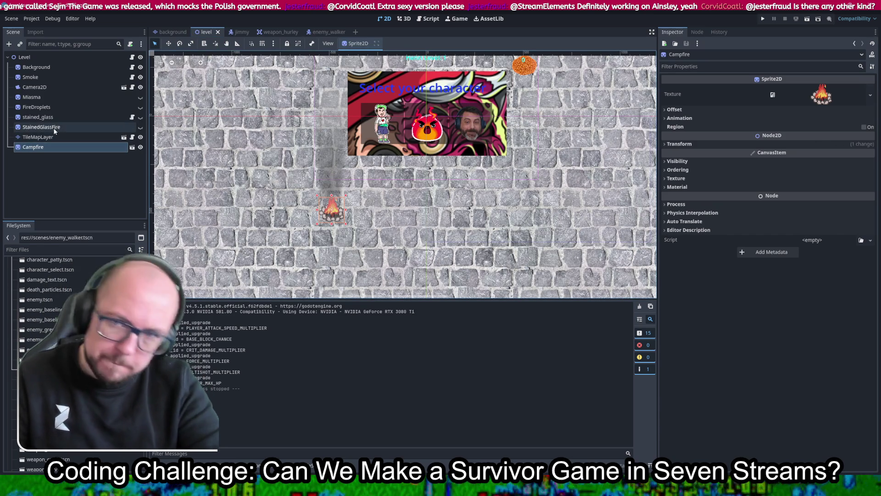
Open the campfire scene, center the campfire in view, and start adding a child node to Campfire
{"action": "left_click", "coordinate": [132, 147]}
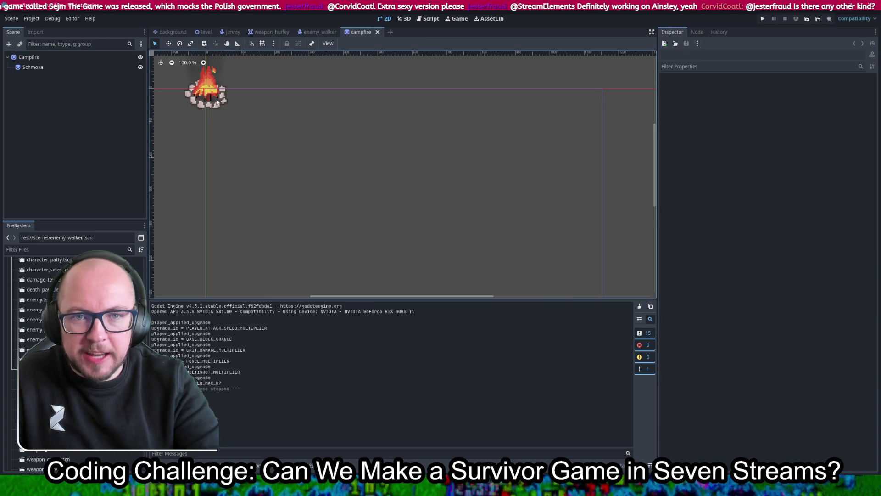
{"action": "left_click_drag", "start_coordinate": [314, 193], "coordinate": [353, 225]}
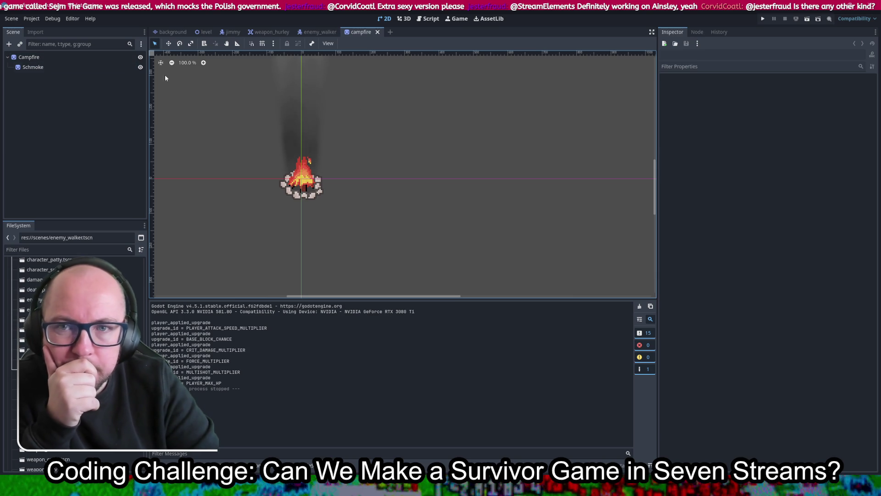
{"action": "right_click", "coordinate": [29, 58]}
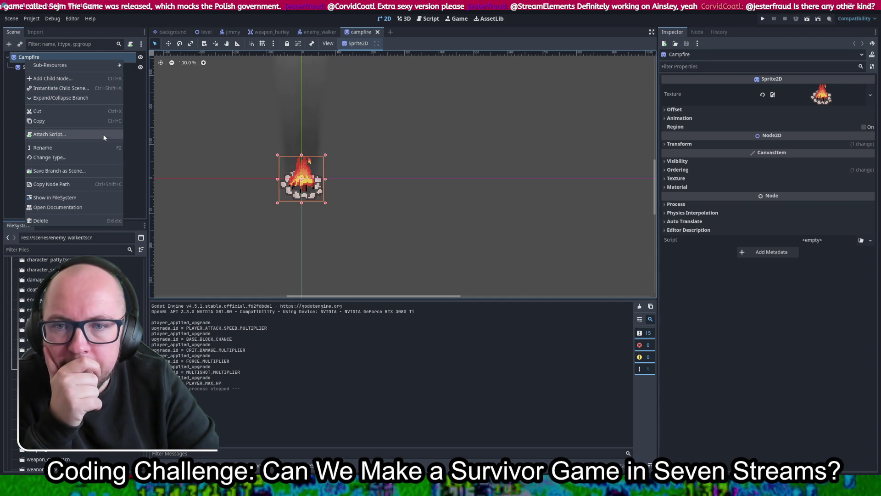
{"action": "left_click", "coordinate": [85, 79]}
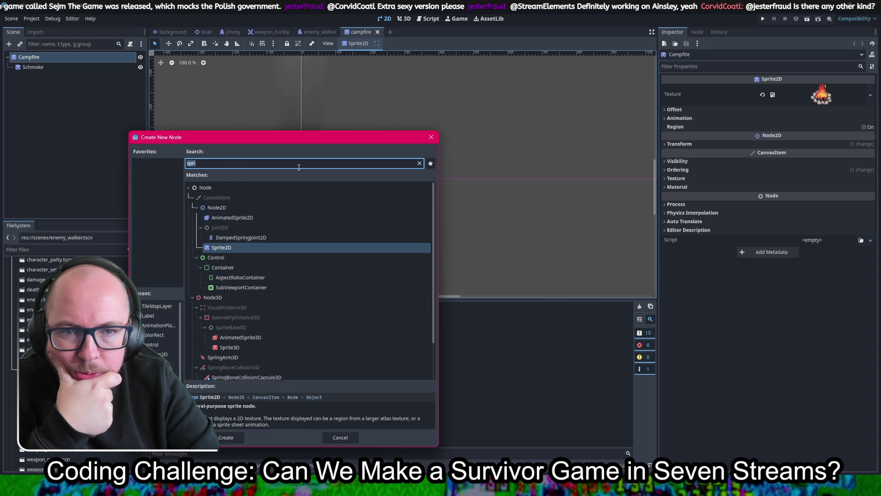
Clear the 'spri' search and add a StaticBody2D from the PhysicsBody2D types under Campfire
{"action": "left_click", "coordinate": [419, 164]}
{"action": "left_click", "coordinate": [200, 219]}
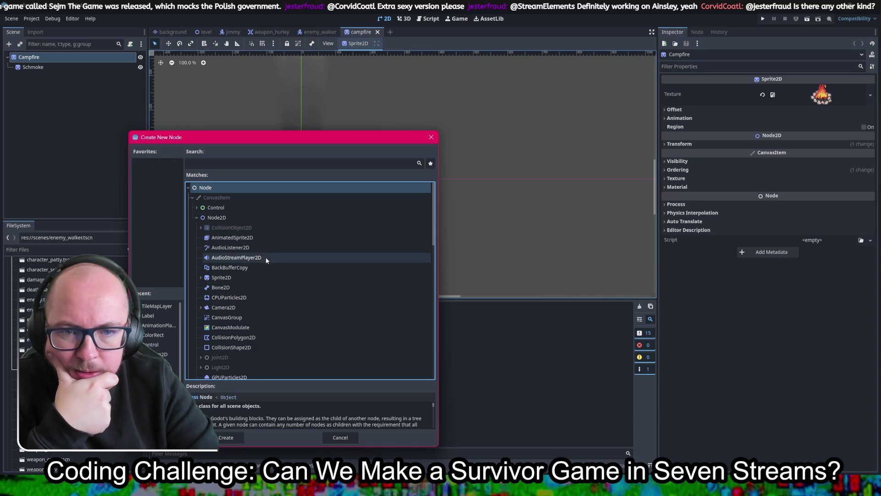
{"action": "left_click", "coordinate": [200, 226]}
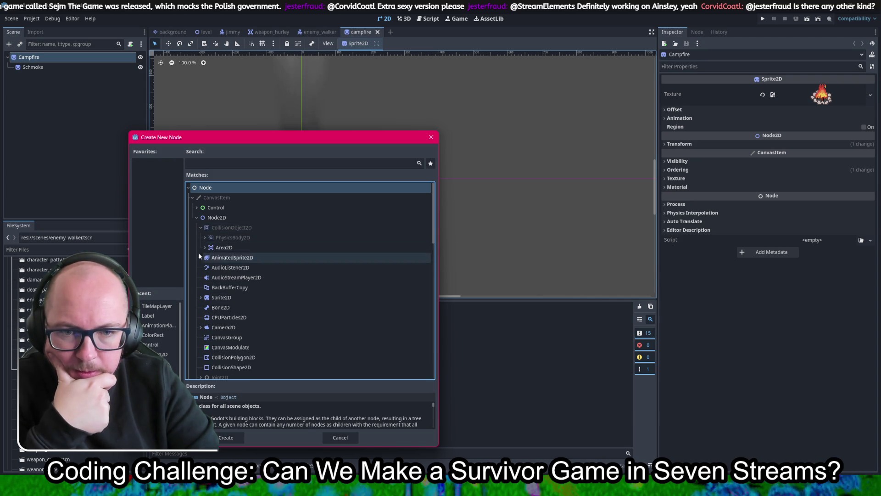
{"action": "left_click", "coordinate": [204, 247]}
{"action": "left_click", "coordinate": [205, 237]}
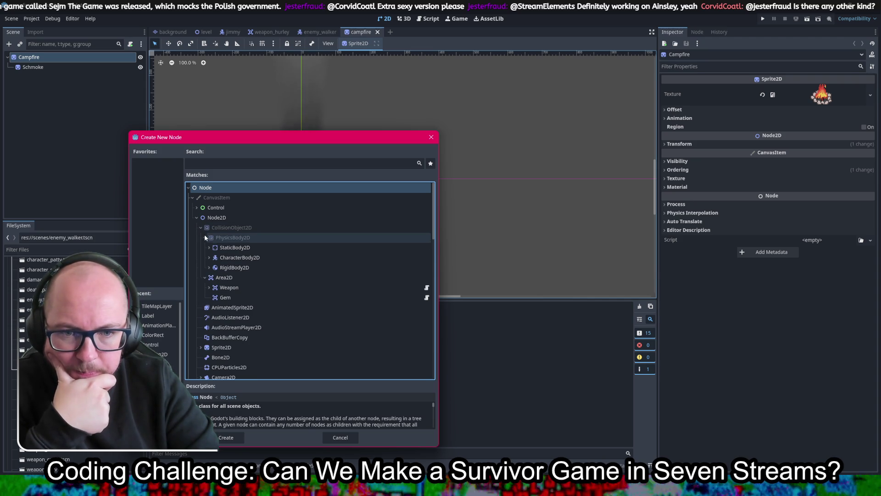
{"action": "double_click", "coordinate": [248, 248]}
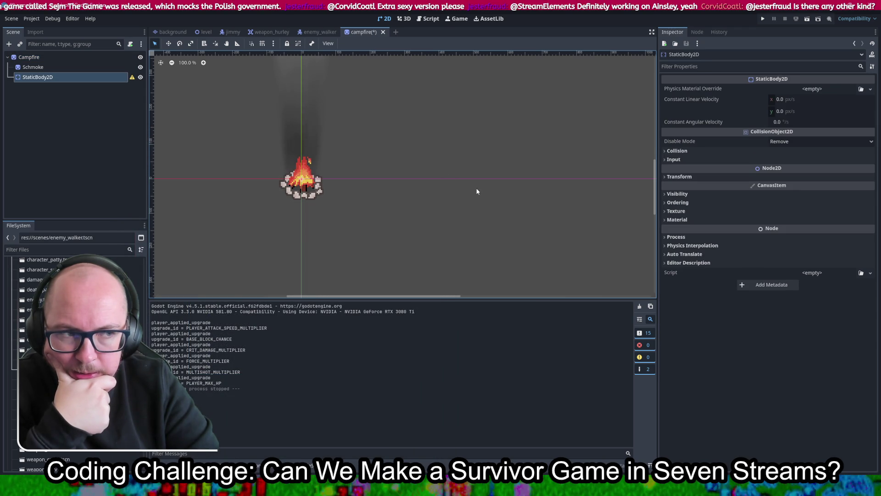
{"action": "right_click", "coordinate": [38, 78]}
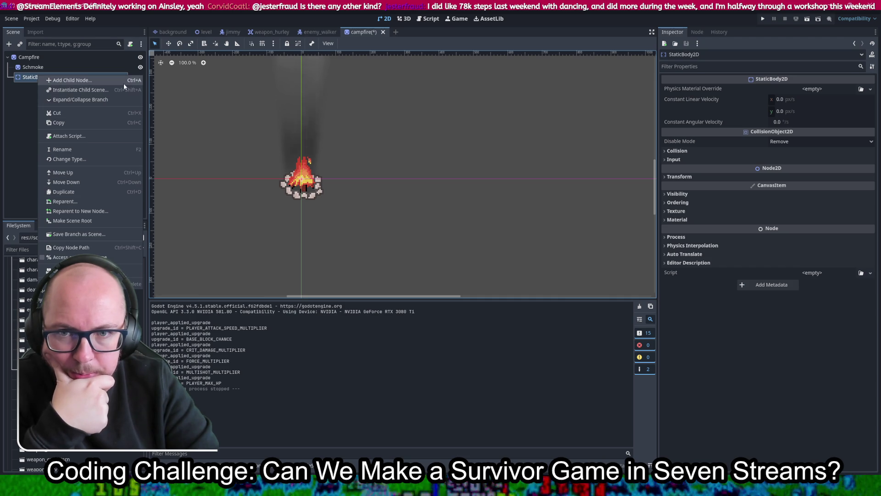
Make StaticBody2D the scene root and assign it a new PhysicsMaterial override
{"action": "left_click", "coordinate": [110, 222]}
{"action": "left_click", "coordinate": [63, 56]}
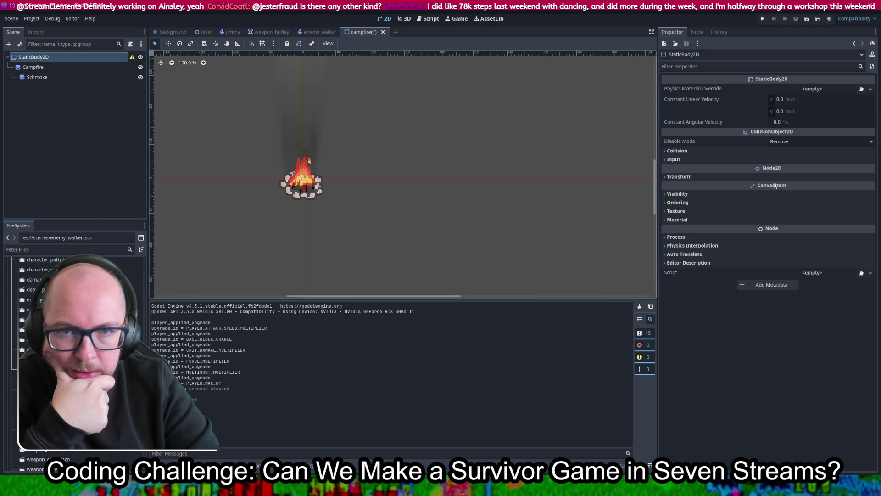
{"action": "left_click", "coordinate": [825, 89]}
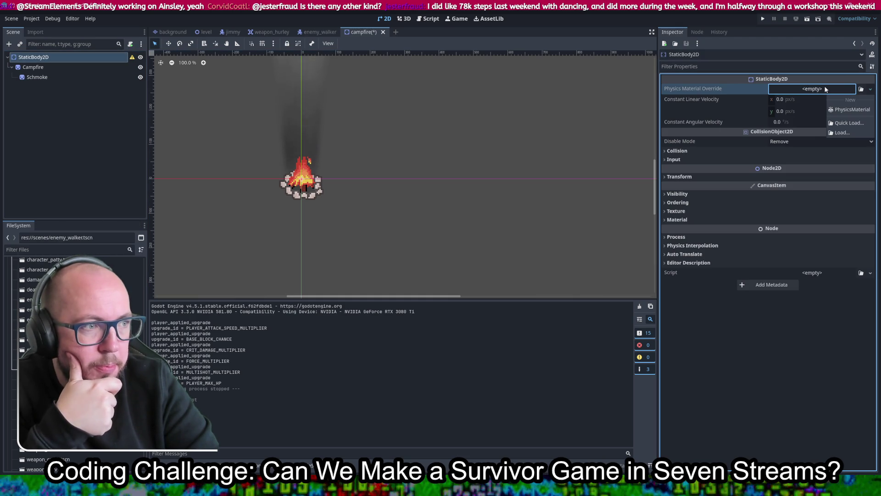
{"action": "left_click", "coordinate": [843, 111]}
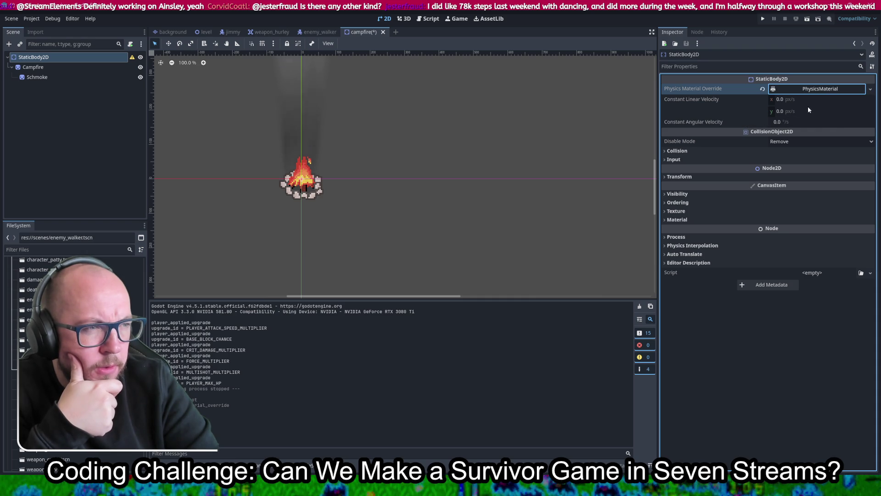
{"action": "left_click", "coordinate": [808, 89]}
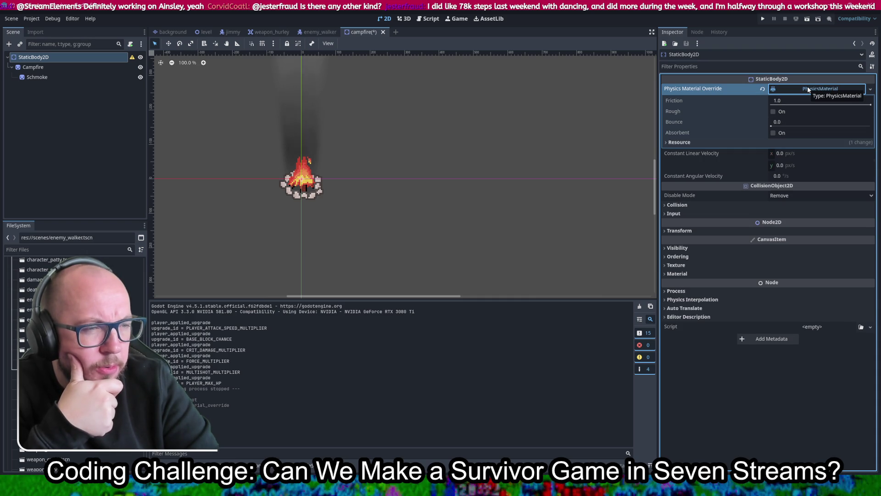
{"action": "right_click", "coordinate": [83, 58]}
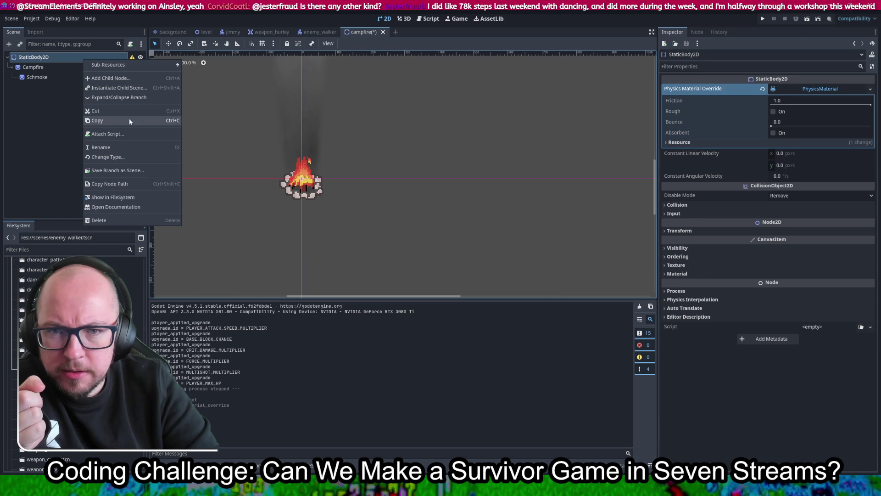
Browse StaticBody2D's type options without changing it, then undo the physics material override
{"action": "left_click", "coordinate": [122, 154]}
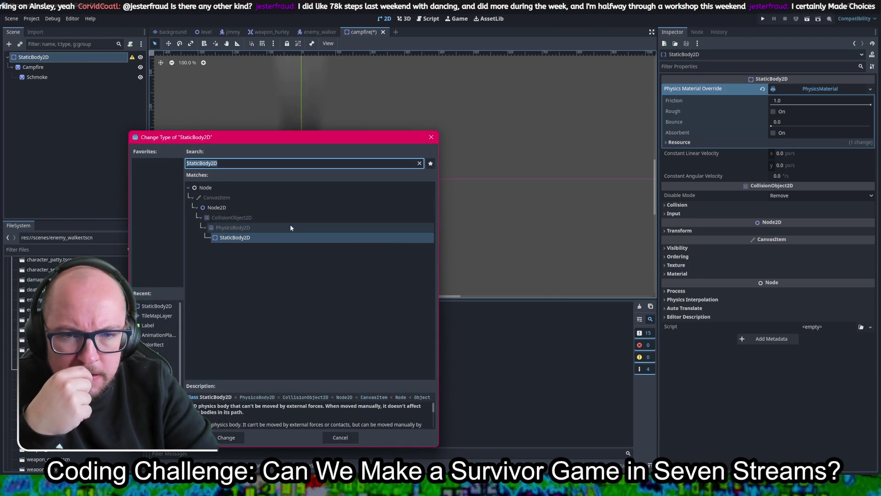
{"action": "left_click", "coordinate": [420, 164]}
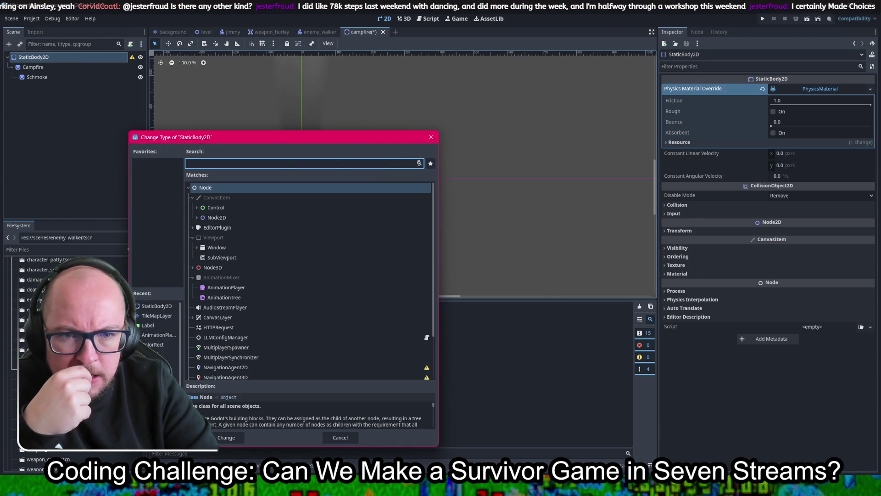
{"action": "left_click", "coordinate": [196, 218]}
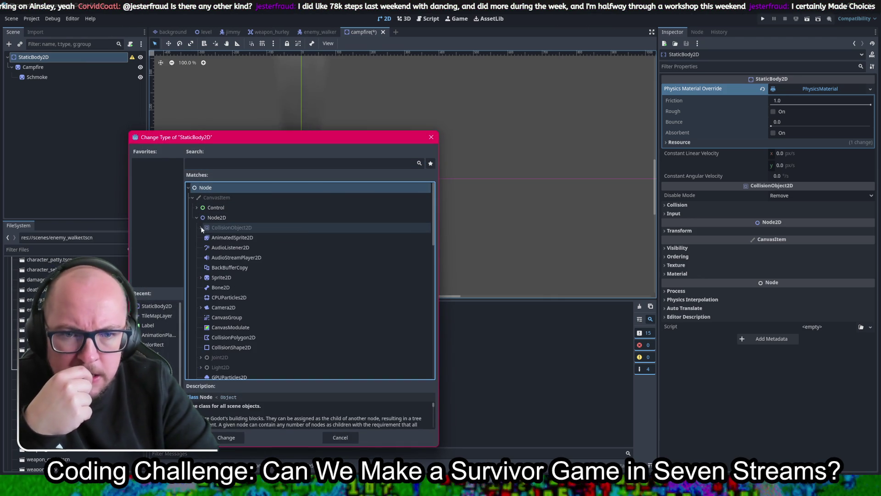
{"action": "left_click", "coordinate": [205, 238]}
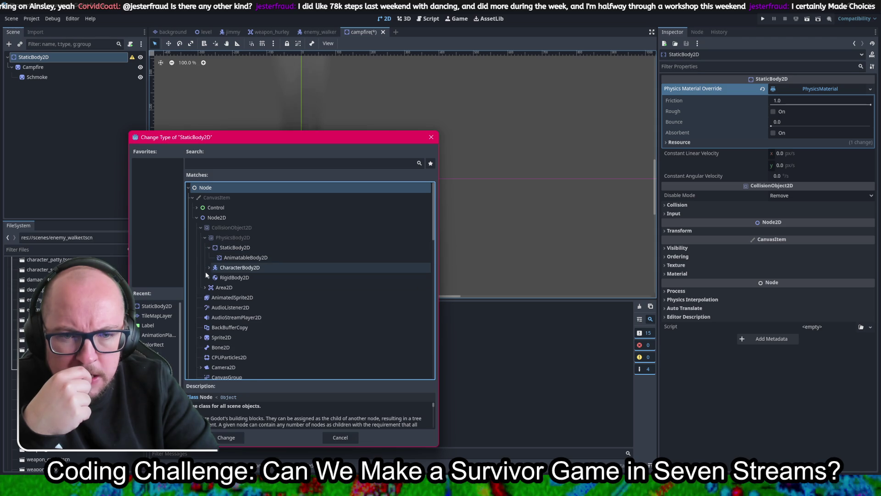
{"action": "left_click", "coordinate": [209, 277]}
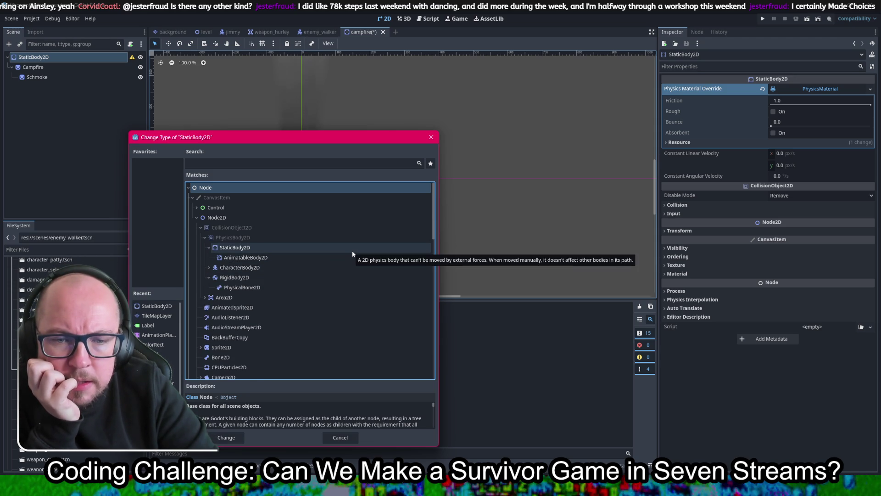
{"action": "scroll", "coordinate": [352, 253], "scroll_direction": "down", "scroll_amount": 5}
{"action": "scroll", "coordinate": [353, 254], "scroll_direction": "down", "scroll_amount": 3}
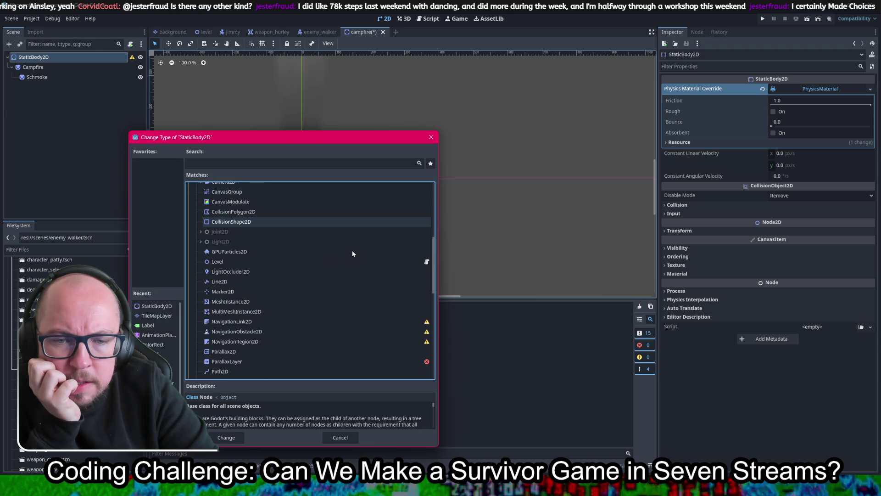
{"action": "scroll", "coordinate": [352, 250], "scroll_direction": "up", "scroll_amount": 8}
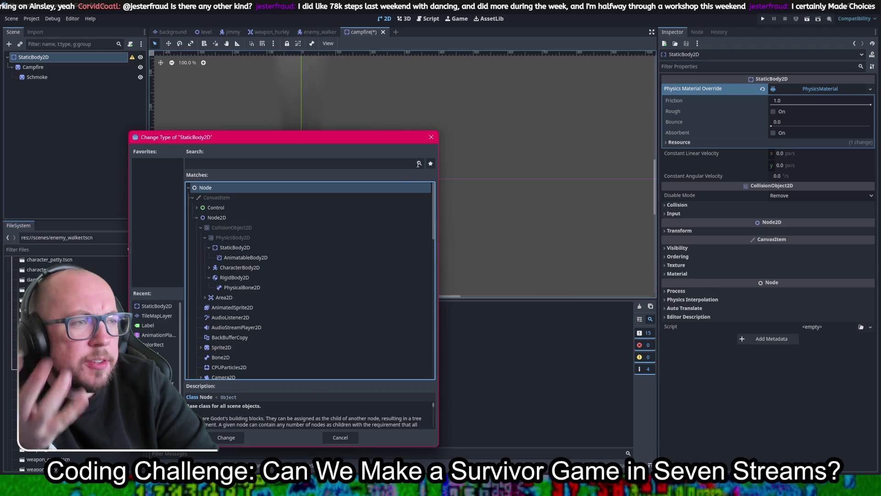
{"action": "left_click", "coordinate": [431, 138]}
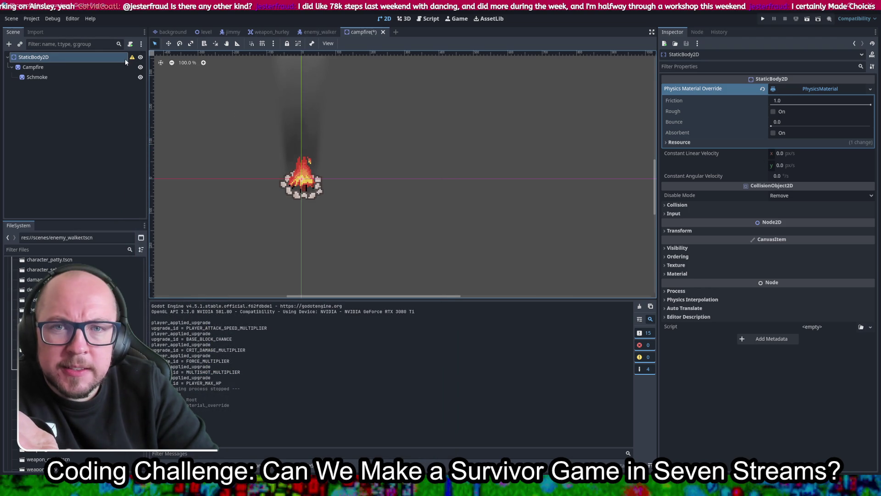
{"action": "key", "text": "ctrl+z"}
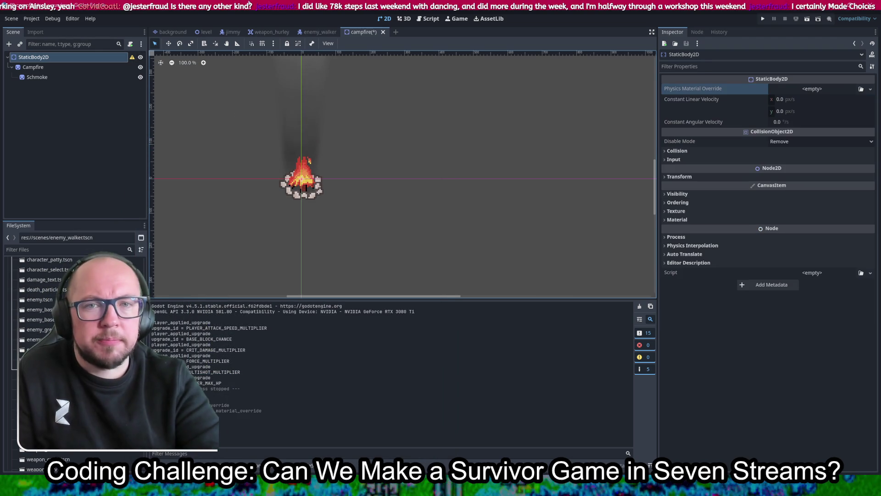
Save the campfire scene and add a CollisionShape2D child under StaticBody2D
{"action": "key", "text": "ctrl+s"}
{"action": "right_click", "coordinate": [107, 59]}
{"action": "left_click", "coordinate": [108, 60]}
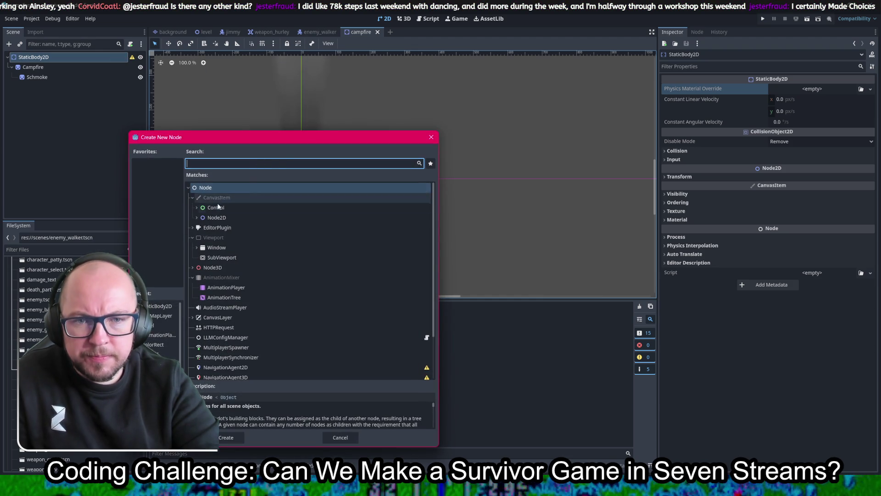
{"action": "left_click", "coordinate": [198, 218]}
{"action": "left_click", "coordinate": [200, 228]}
{"action": "left_click", "coordinate": [204, 248]}
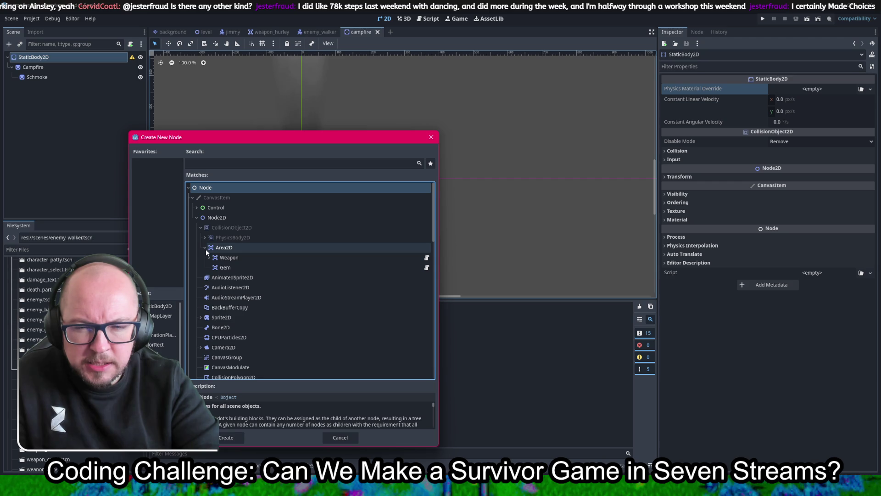
{"action": "left_click", "coordinate": [209, 257]}
{"action": "left_click", "coordinate": [203, 238]}
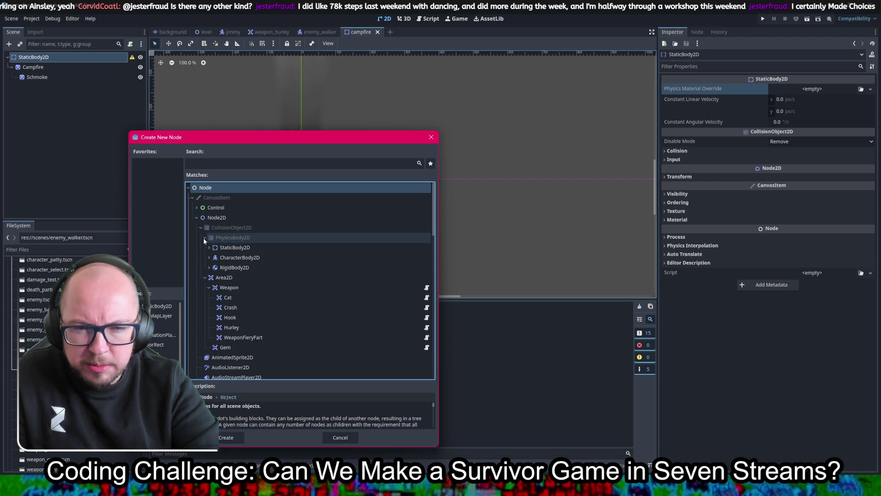
{"action": "left_click", "coordinate": [209, 267]}
{"action": "scroll", "coordinate": [208, 266], "scroll_direction": "down", "scroll_amount": 5}
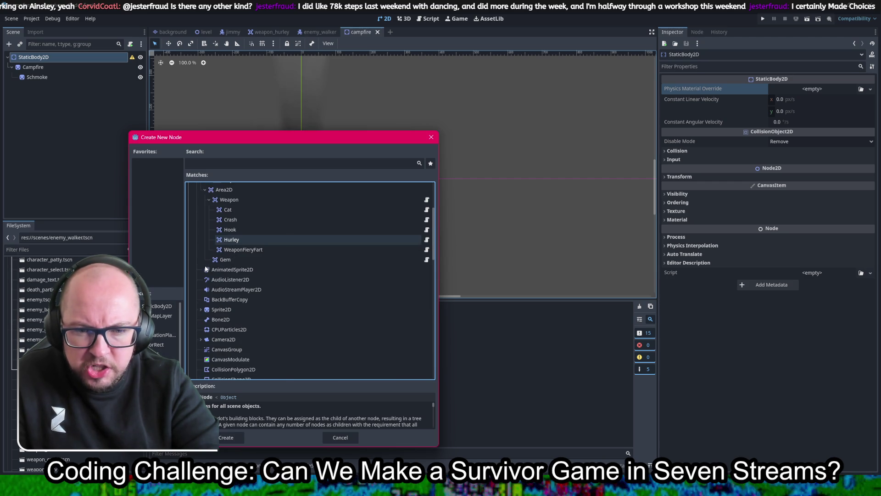
{"action": "scroll", "coordinate": [204, 267], "scroll_direction": "down", "scroll_amount": 1}
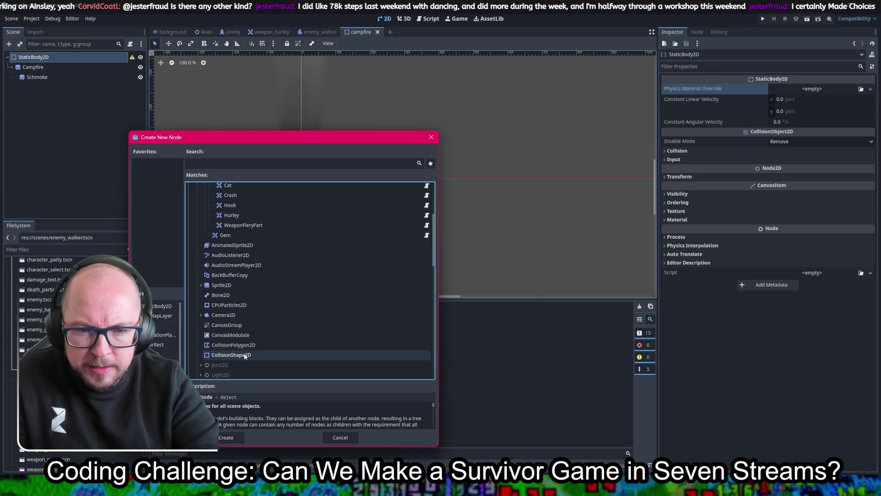
{"action": "double_click", "coordinate": [245, 356]}
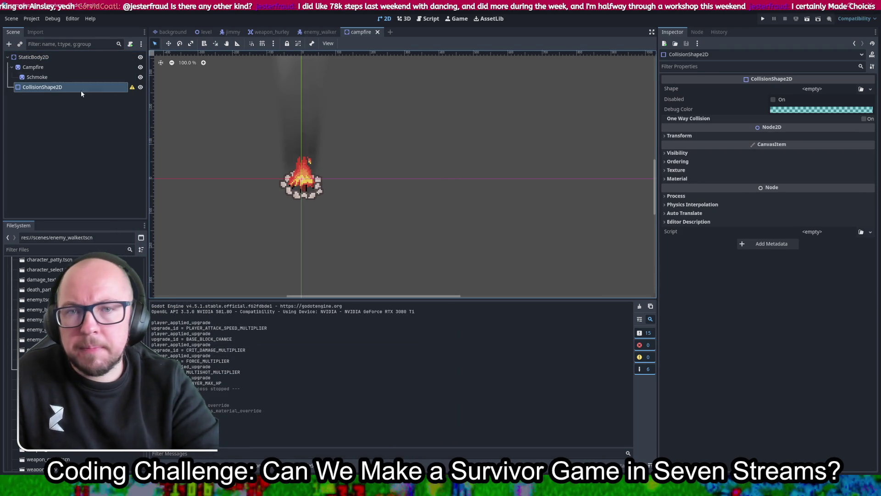
Add and then remove a physics material override on StaticBody2D, leaving CollisionShape2D's name unchanged
{"action": "left_click", "coordinate": [65, 58]}
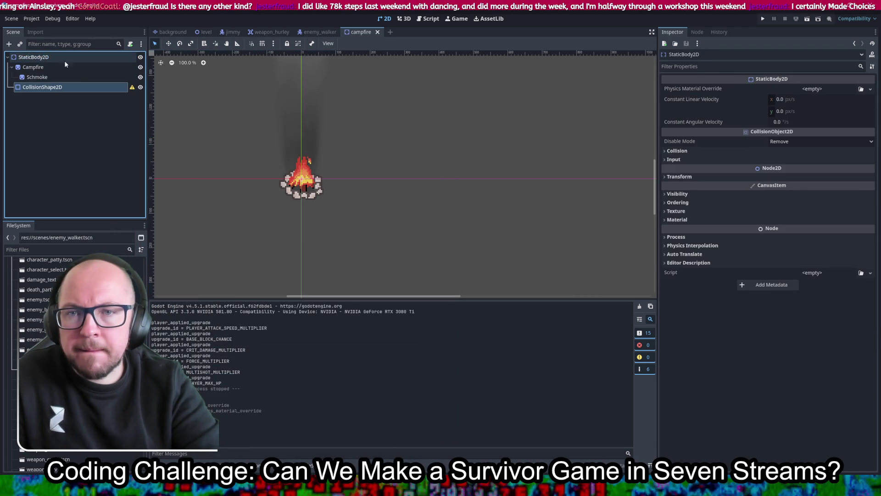
{"action": "left_click", "coordinate": [836, 91]}
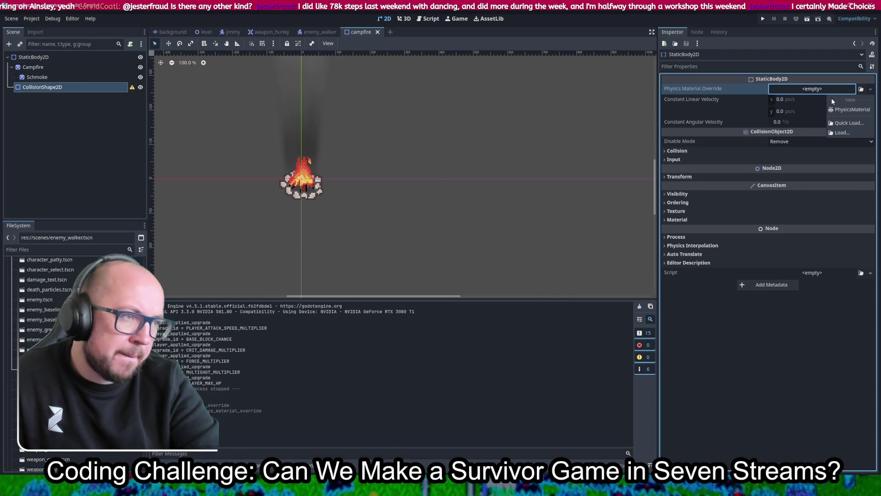
{"action": "left_click", "coordinate": [836, 111]}
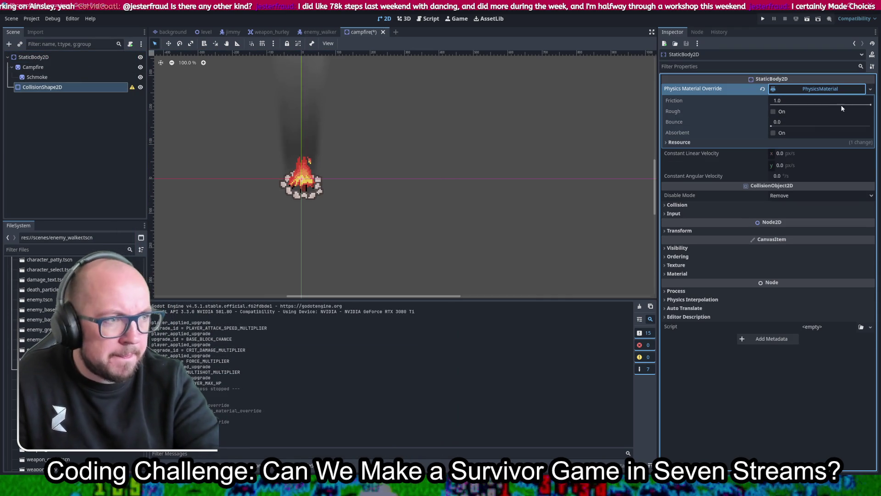
{"action": "left_click", "coordinate": [762, 89]}
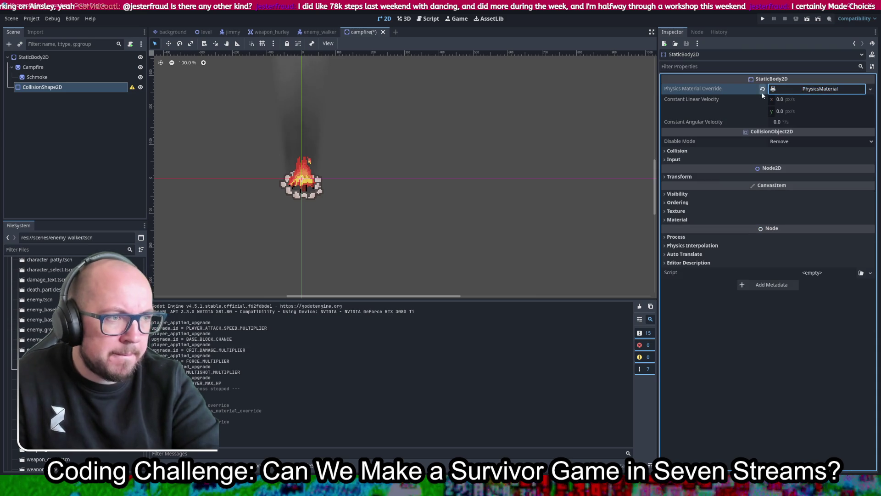
{"action": "double_click", "coordinate": [51, 88]}
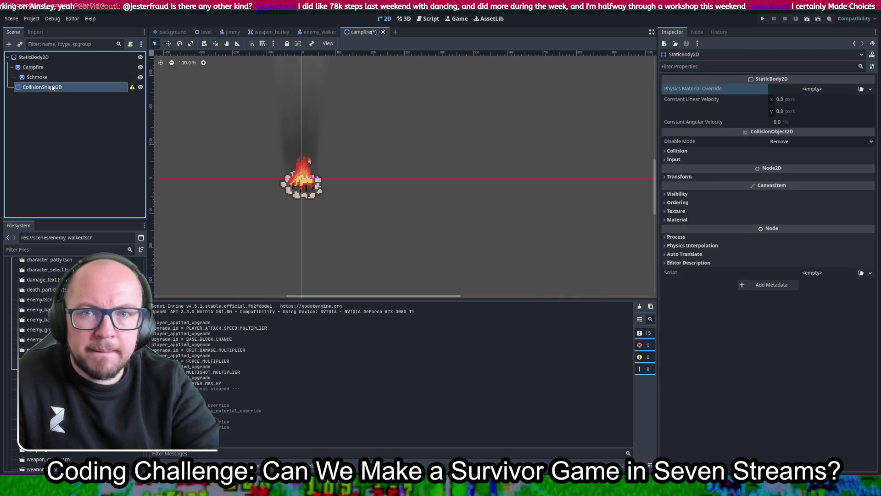
{"action": "left_click", "coordinate": [36, 58]}
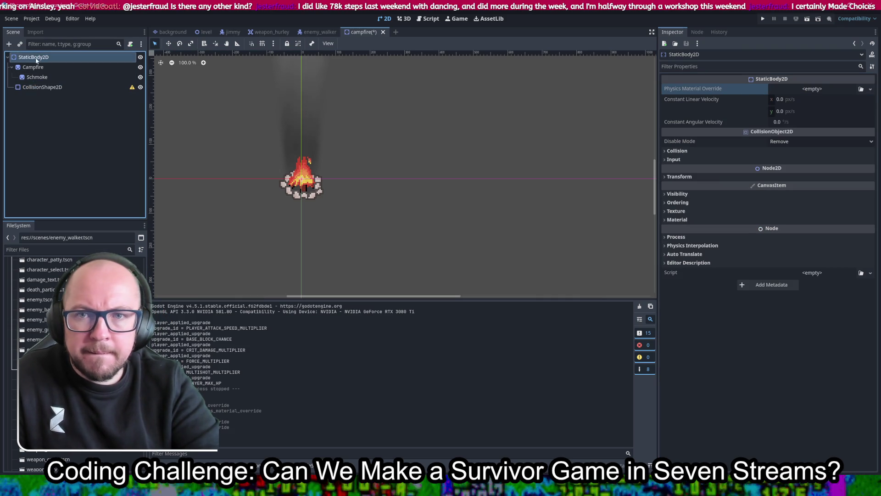
Give CollisionShape2D a CircleShape2D at Z index 1 enlarged over the campfire, save, and relaunch
{"action": "left_click", "coordinate": [30, 88]}
{"action": "left_click", "coordinate": [812, 89]}
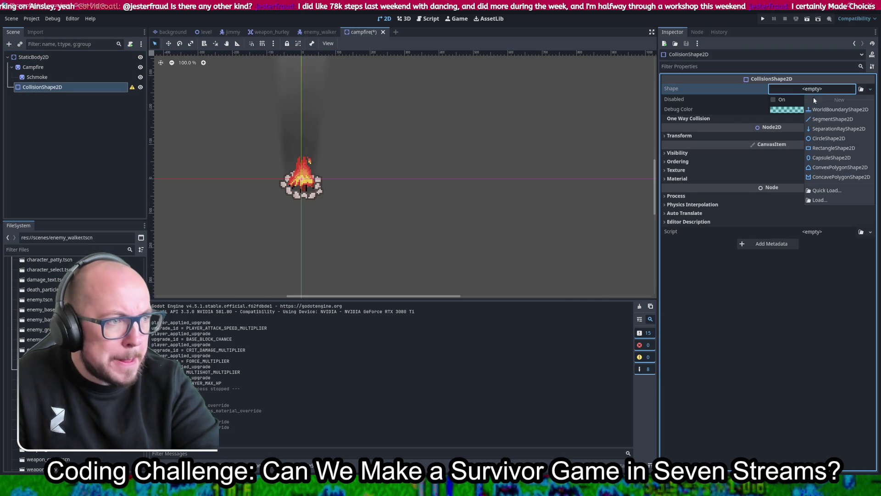
{"action": "left_click", "coordinate": [826, 138]}
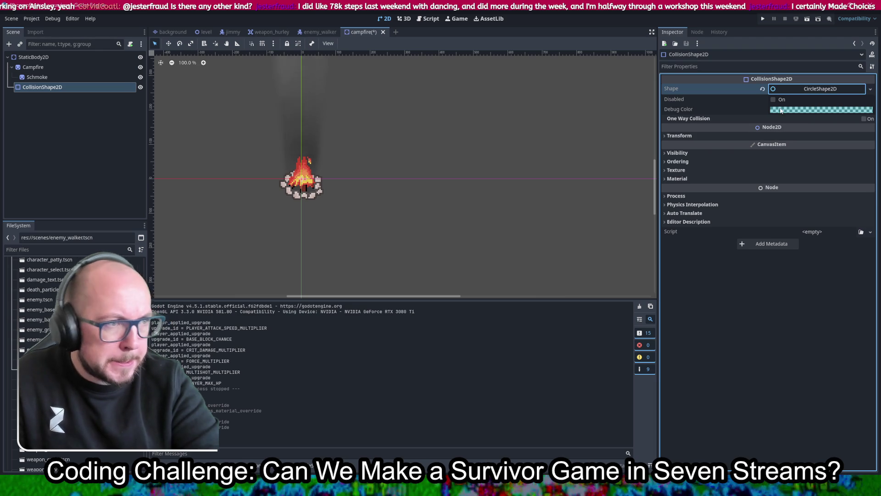
{"action": "scroll", "coordinate": [294, 193], "scroll_direction": "up", "scroll_amount": 5}
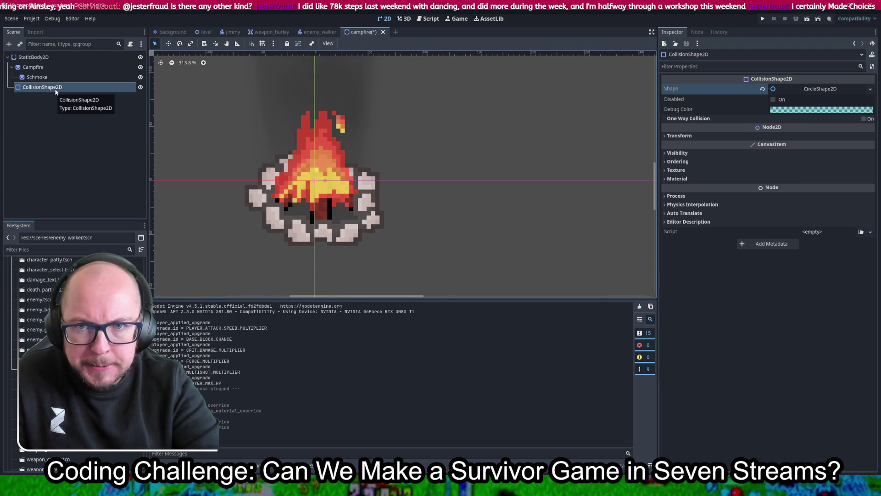
{"action": "left_click", "coordinate": [690, 161]}
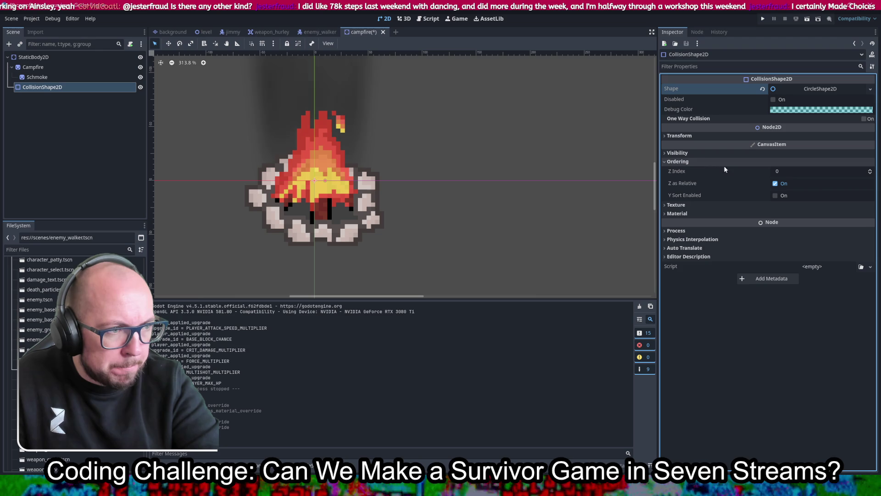
{"action": "left_click", "coordinate": [870, 170]}
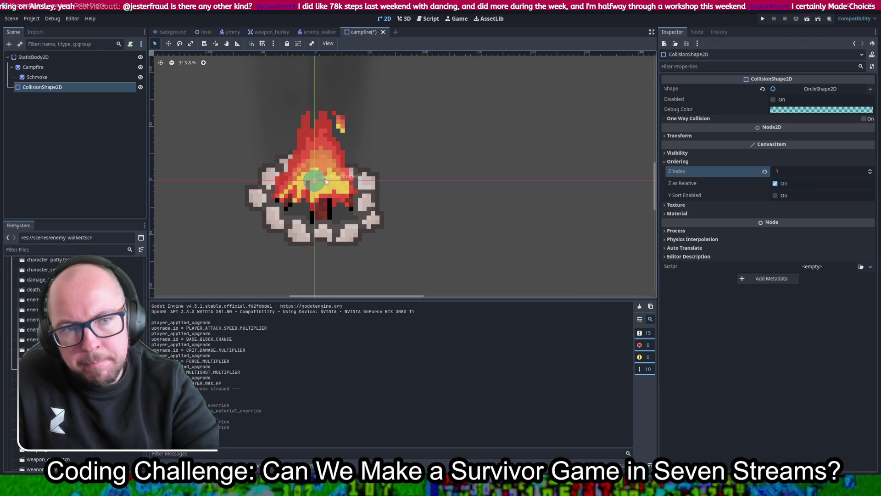
{"action": "mouse_move", "coordinate": [326, 179]}
{"action": "left_mouse_down"}
{"action": "mouse_move", "coordinate": [386, 201]}
{"action": "mouse_move", "coordinate": [344, 199]}
{"action": "left_mouse_up"}
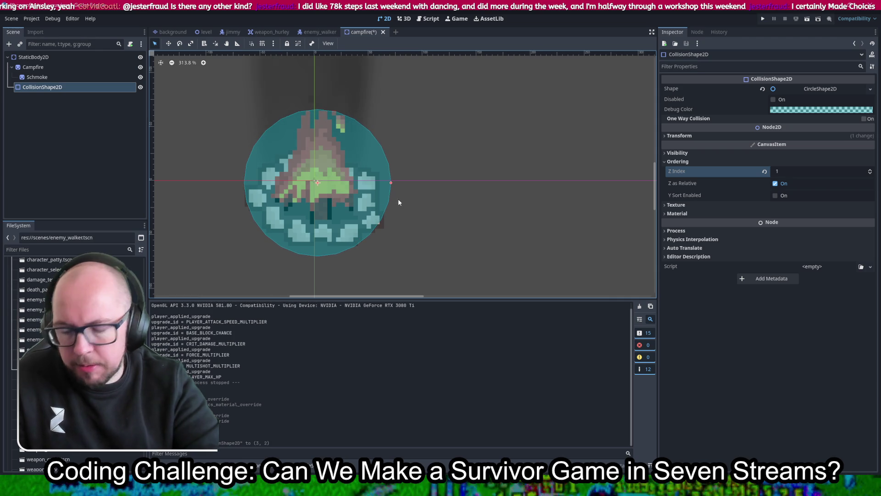
{"action": "key", "text": "ctrl+s"}
{"action": "left_click", "coordinate": [762, 19]}
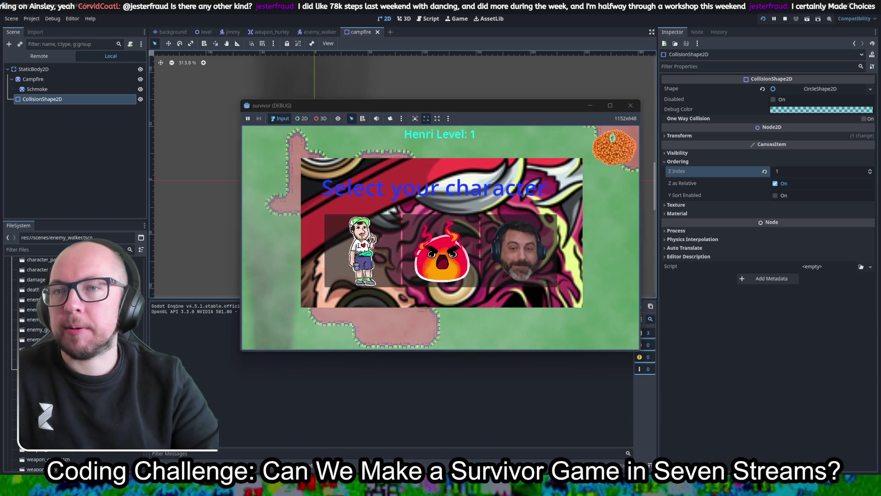
{"action": "key", "text": "Return"}
{"action": "key", "text": "a"}
{"action": "key", "text": "s"}
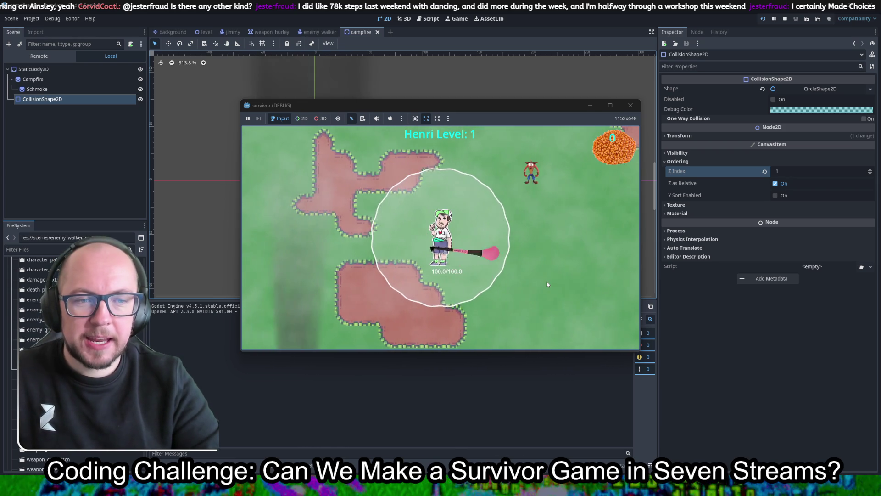
{"action": "key", "text": "s"}
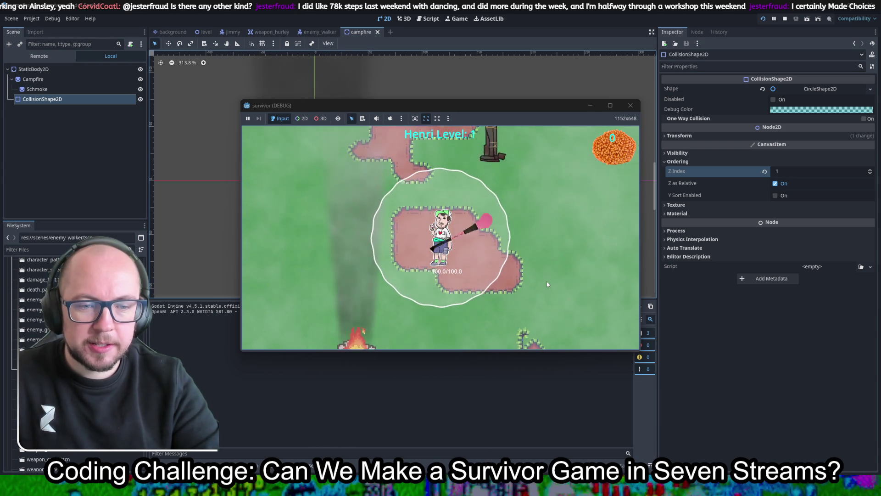
{"action": "key", "text": "a"}
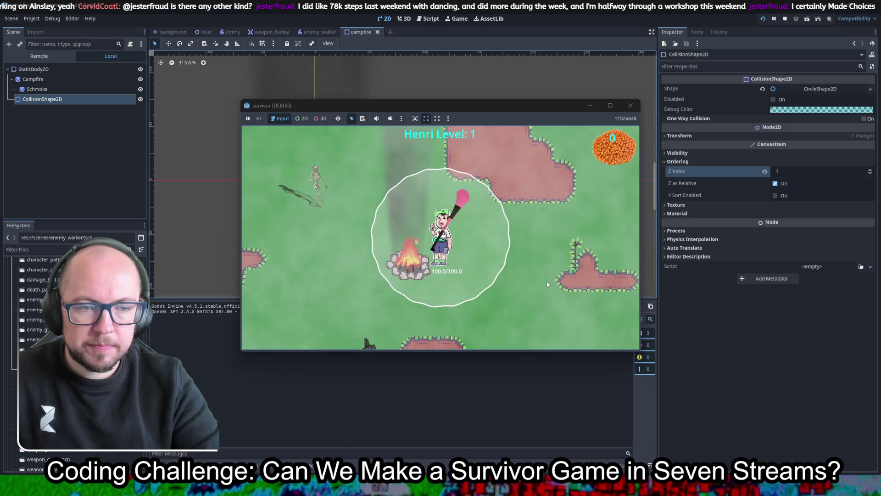
{"action": "key", "text": "s"}
{"action": "key", "text": "w"}
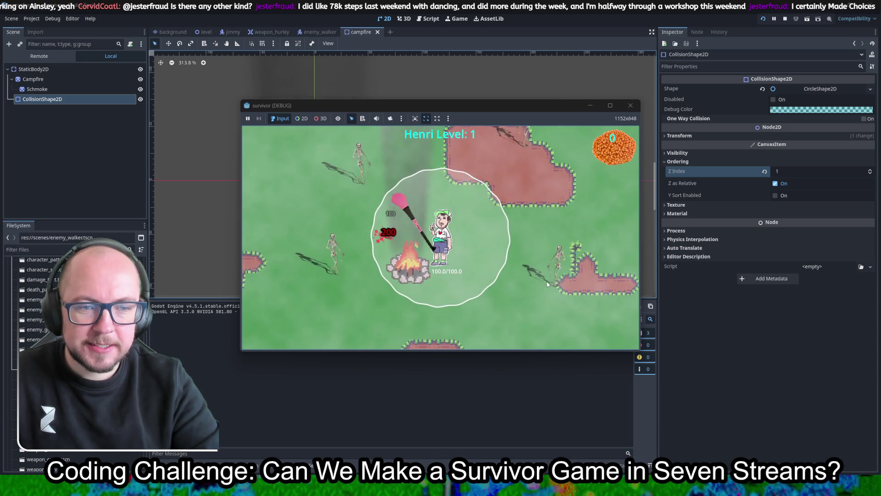
{"action": "key", "text": "s"}
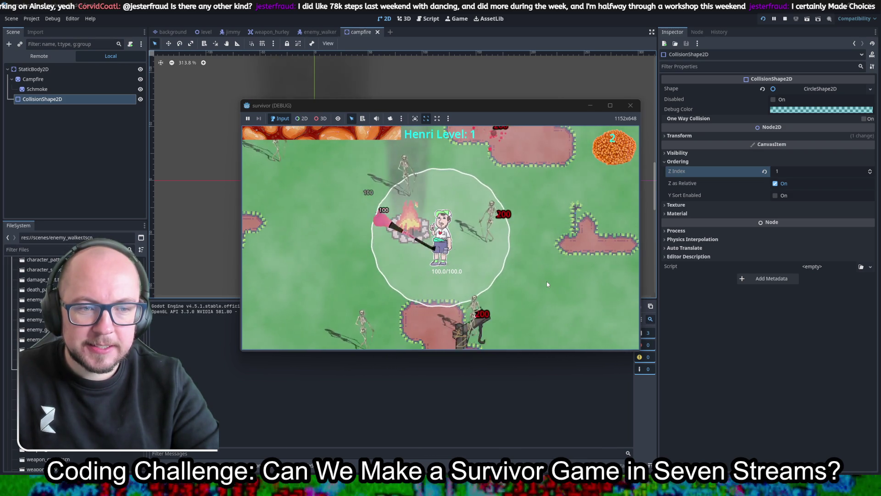
{"action": "left_click", "coordinate": [396, 252]}
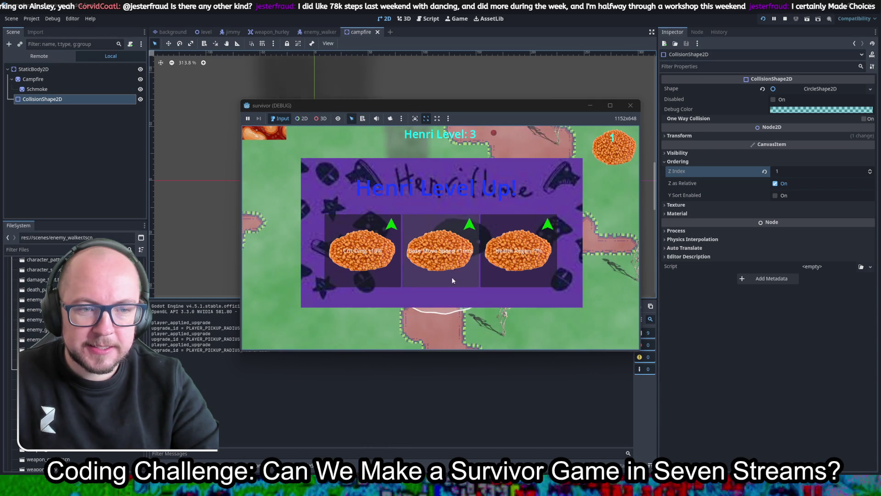
{"action": "left_click", "coordinate": [452, 276]}
{"action": "key", "text": "s"}
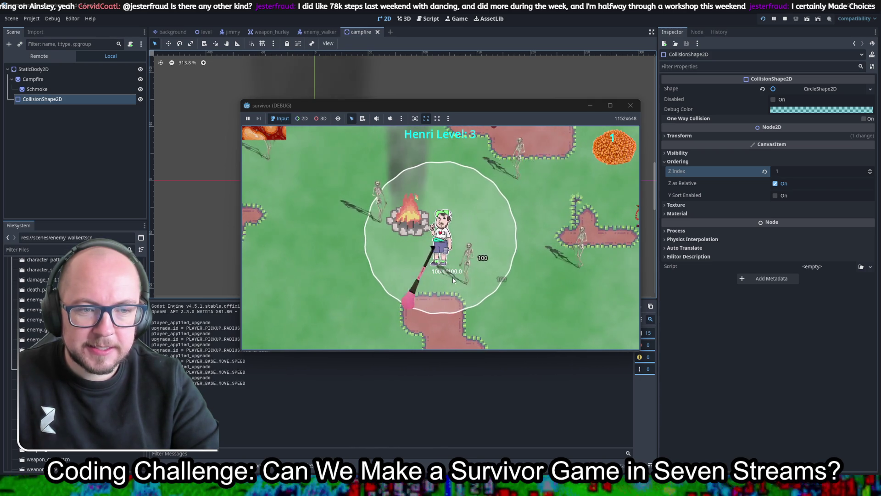
{"action": "key", "text": "a"}
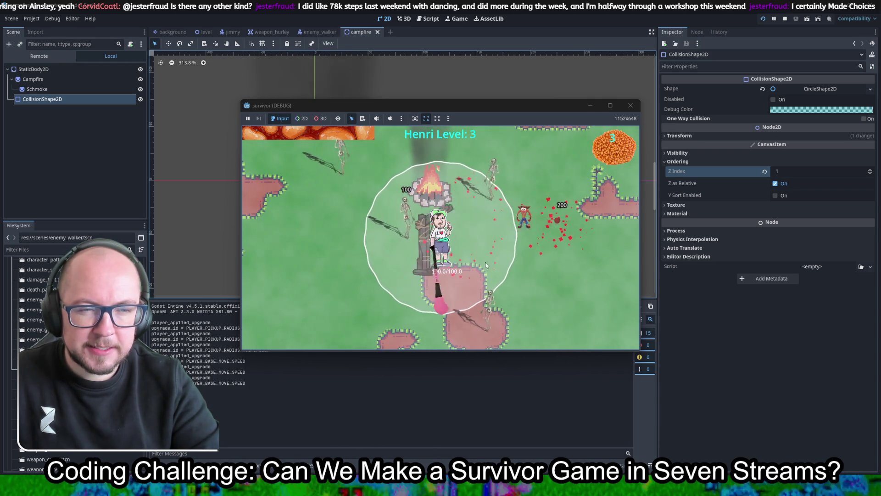
{"action": "left_click", "coordinate": [631, 105]}
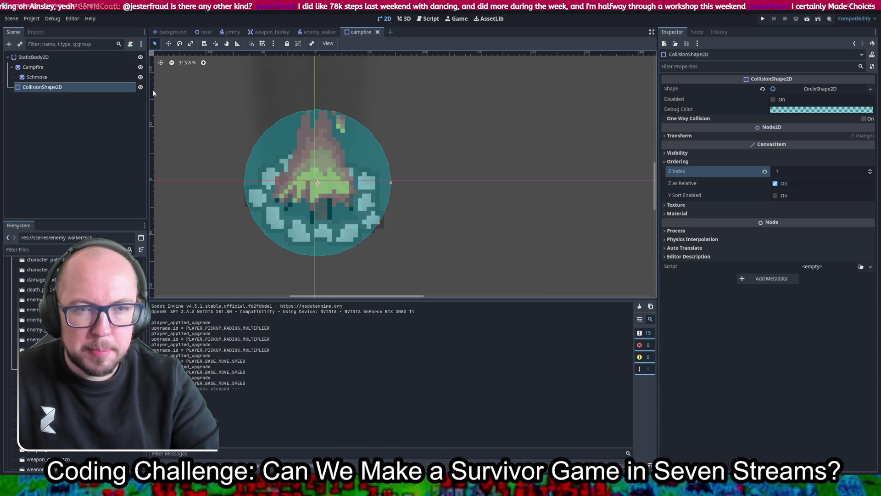
Set Ordering Z Index to 2 on the Campfire sprite and CollisionShape2D, then inspect the circle shape
{"action": "left_click", "coordinate": [92, 67]}
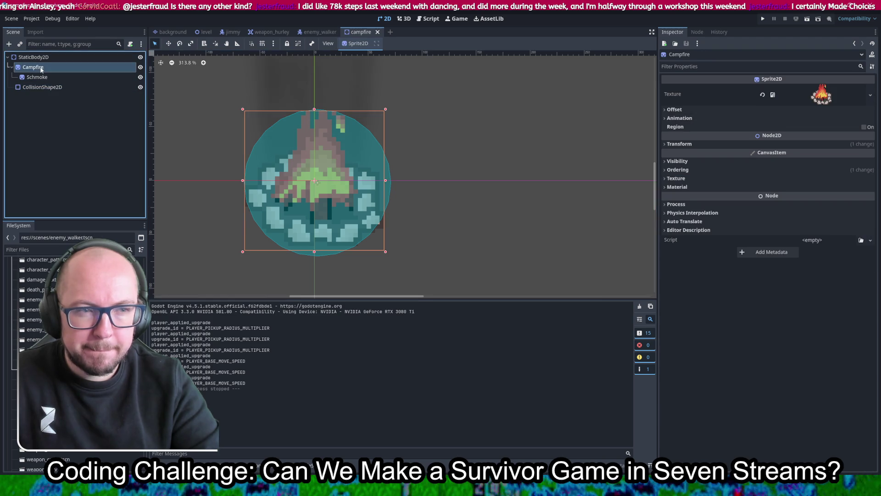
{"action": "left_click", "coordinate": [705, 144]}
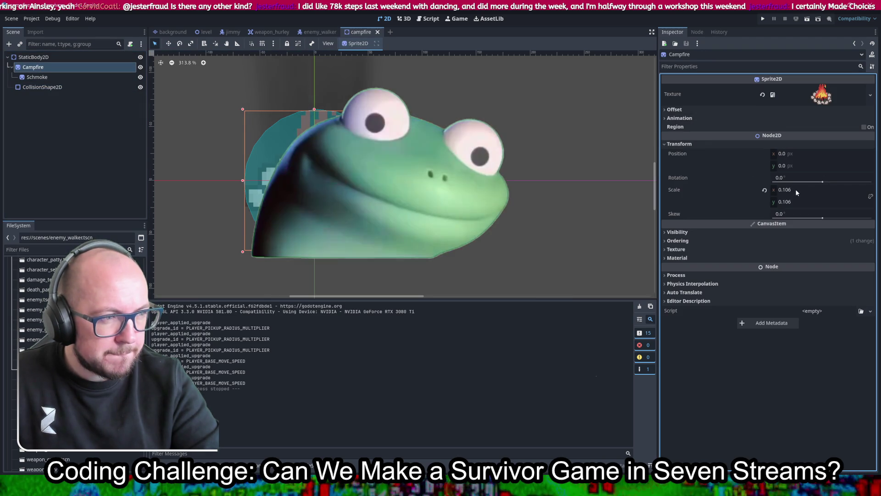
{"action": "left_click", "coordinate": [706, 241]}
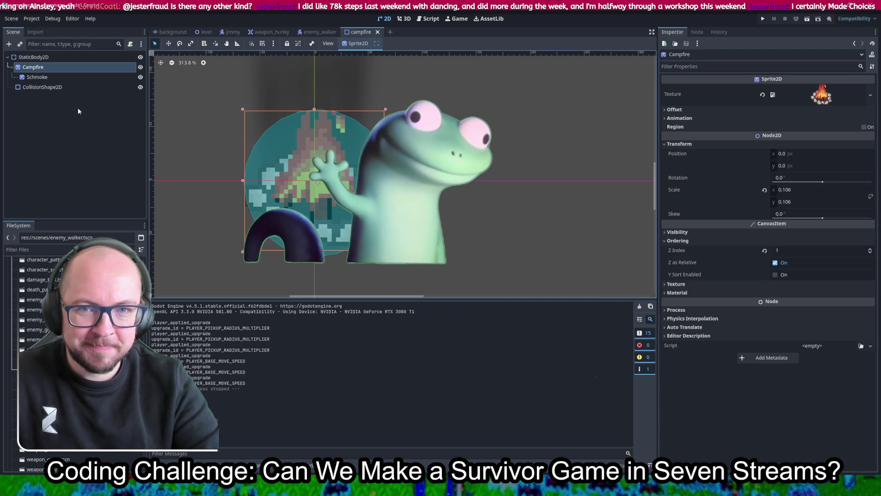
{"action": "left_click", "coordinate": [870, 249]}
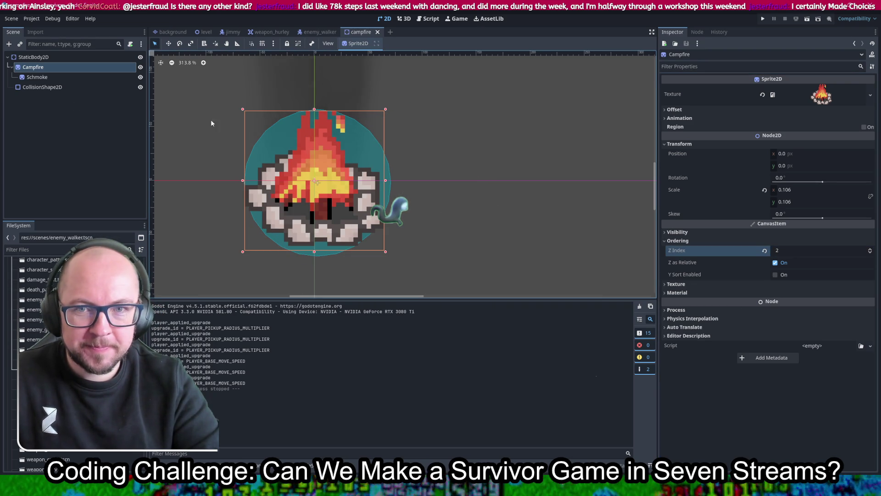
{"action": "left_click", "coordinate": [40, 87]}
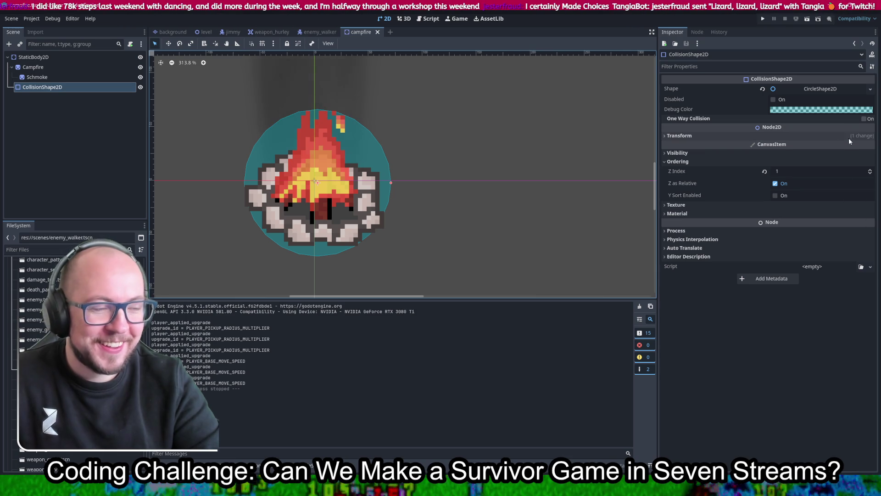
{"action": "left_click", "coordinate": [870, 172]}
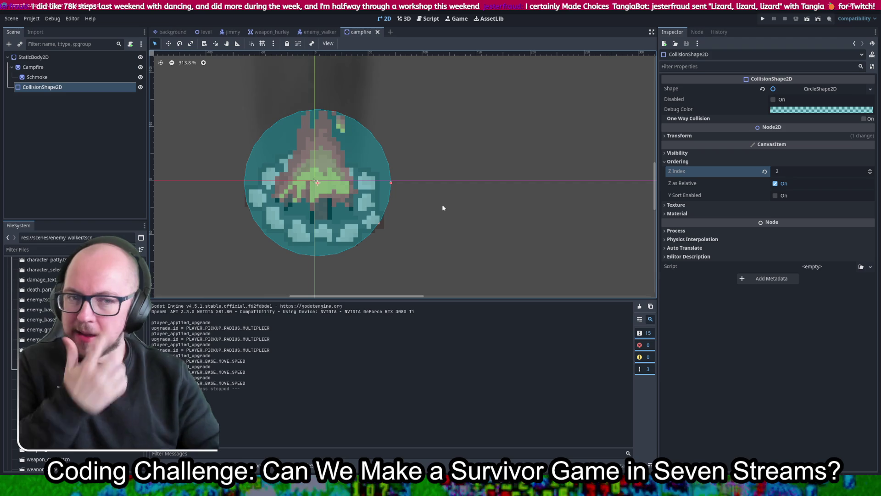
{"action": "left_click", "coordinate": [826, 90]}
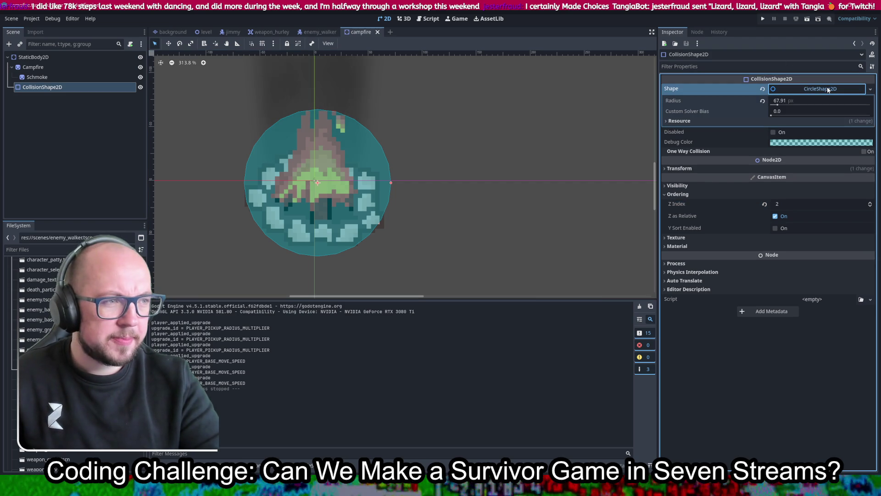
Replace the campfire collision with a new circle shape and adjust its radius
{"action": "left_click", "coordinate": [789, 89]}
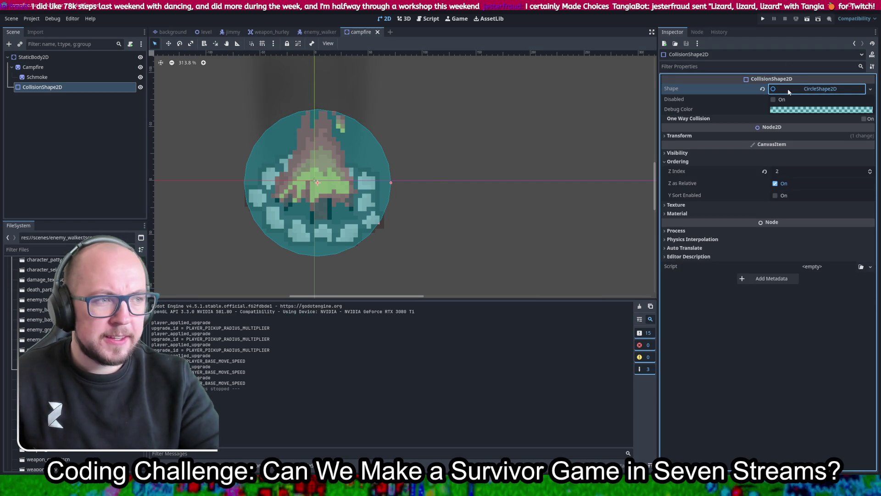
{"action": "left_click", "coordinate": [789, 90]}
{"action": "left_click", "coordinate": [762, 89]}
{"action": "left_click", "coordinate": [813, 89]}
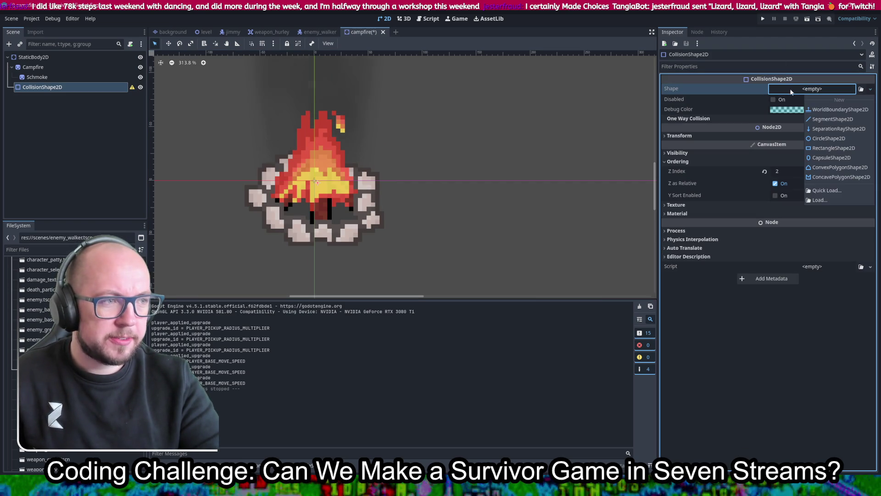
{"action": "left_click", "coordinate": [825, 138]}
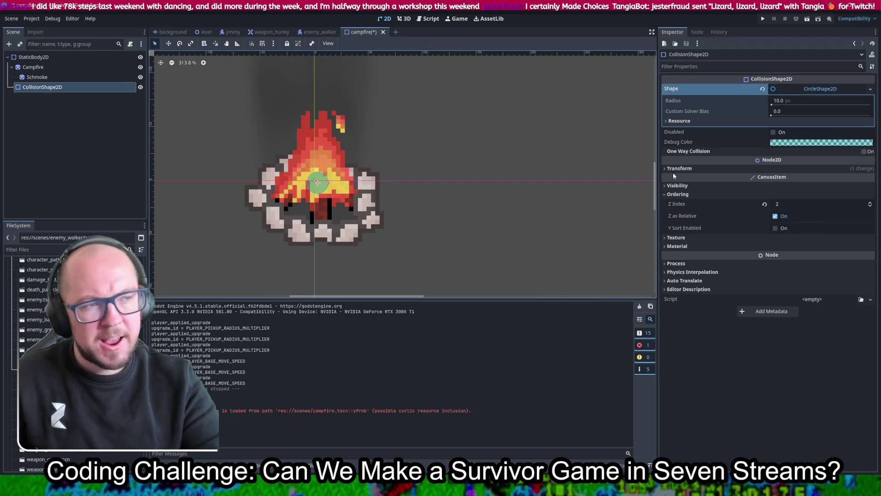
{"action": "mouse_move", "coordinate": [771, 102]}
{"action": "left_mouse_down"}
{"action": "mouse_move", "coordinate": [808, 102]}
{"action": "mouse_move", "coordinate": [771, 104]}
{"action": "mouse_move", "coordinate": [780, 105]}
{"action": "left_mouse_up"}
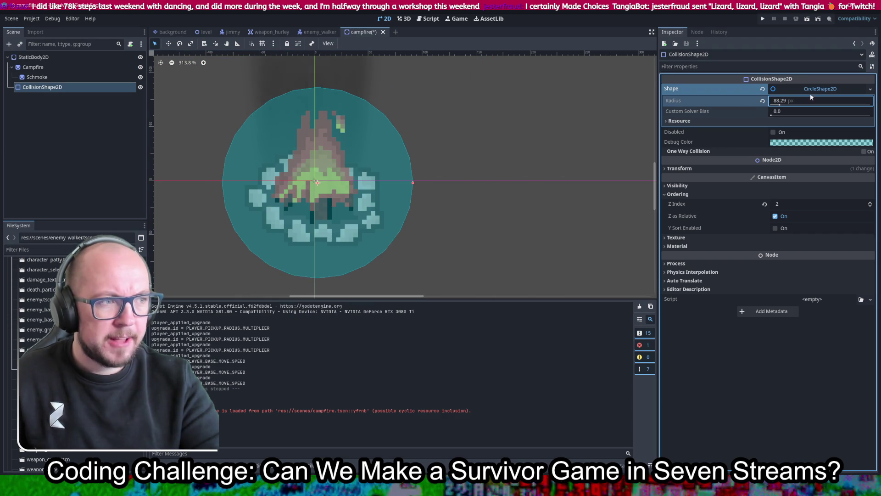
Clear the circle and assign a new CapsuleShape2D to the CollisionShape2D instead
{"action": "left_click", "coordinate": [763, 88]}
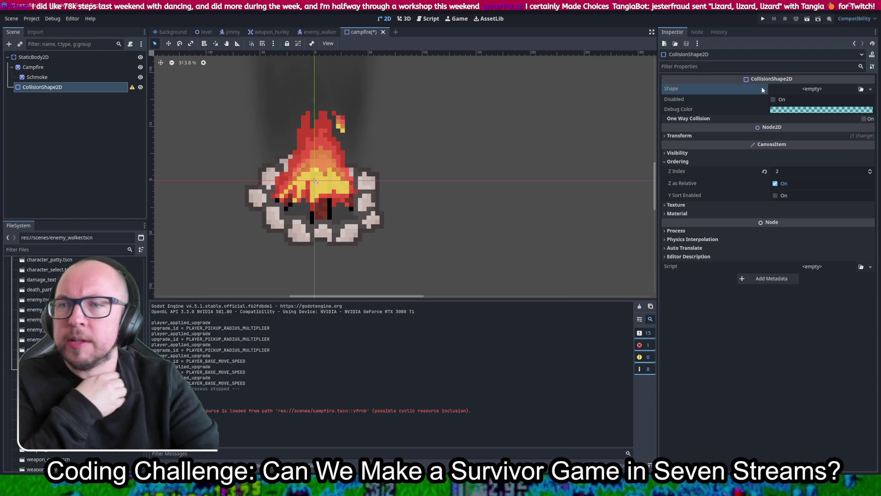
{"action": "left_click", "coordinate": [798, 90]}
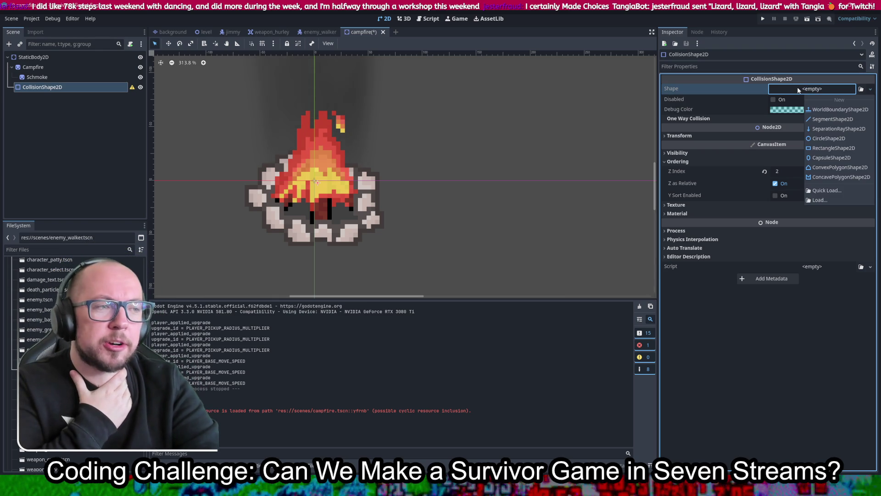
{"action": "left_click", "coordinate": [833, 157]}
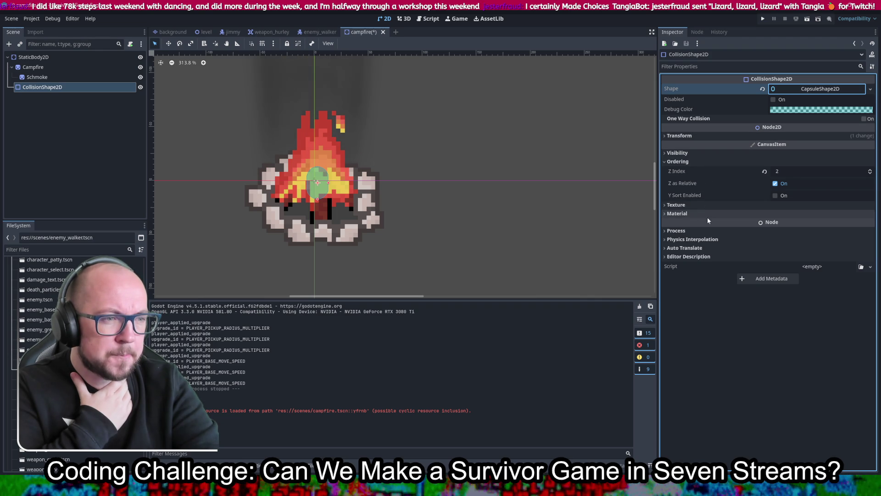
Rotate the collision capsule 90 degrees in its Transform settings
{"action": "left_click", "coordinate": [686, 136]}
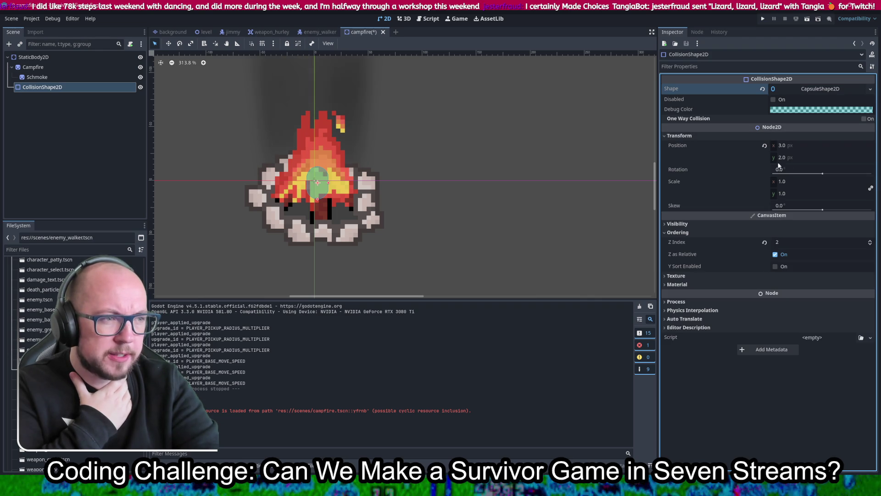
{"action": "left_click", "coordinate": [791, 170]}
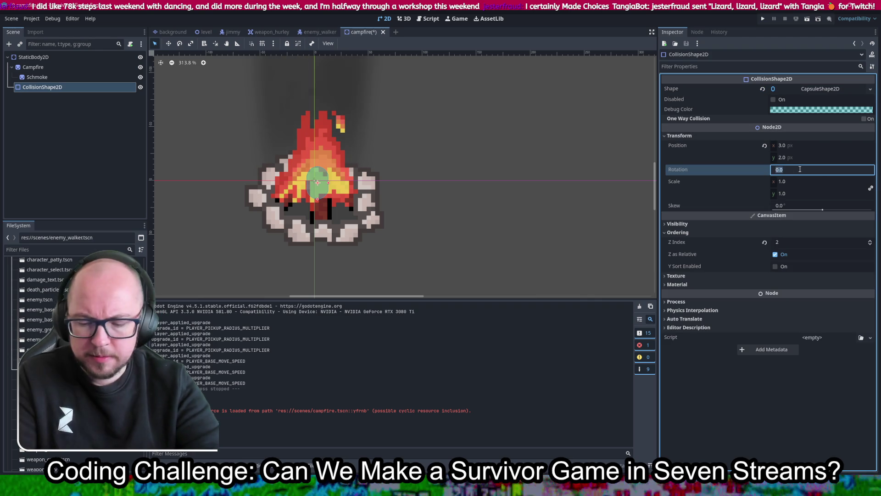
{"action": "type", "text": "90"}
{"action": "key", "text": "Return"}
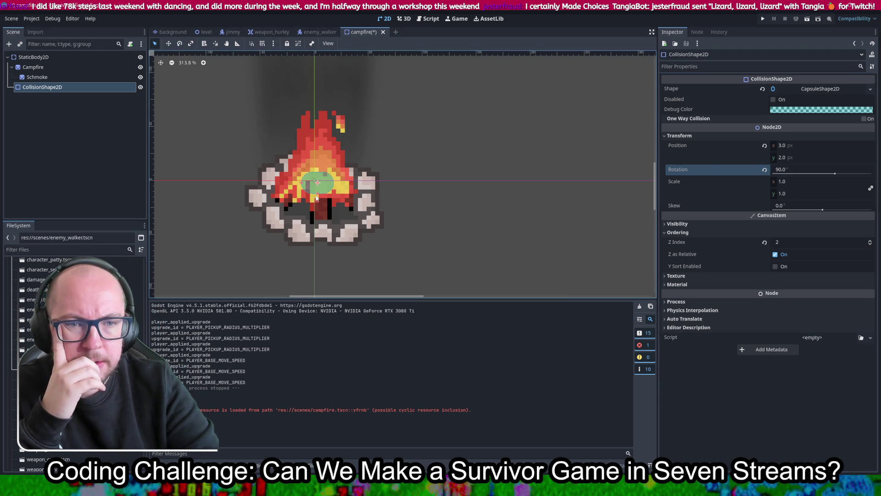
Stretch the capsule into a wide oval over the stone ring, nudge it, save, and run the game
{"action": "left_click_drag", "start_coordinate": [317, 198], "coordinate": [320, 202]}
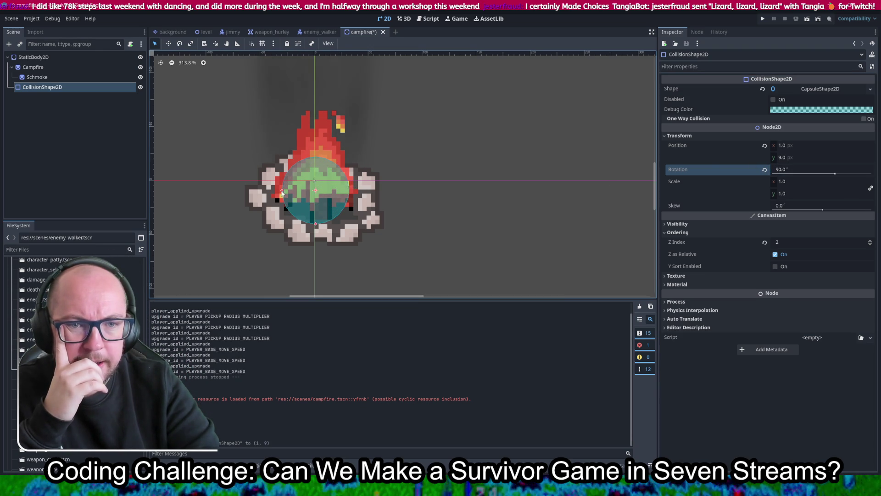
{"action": "left_click_drag", "start_coordinate": [271, 191], "coordinate": [248, 190]}
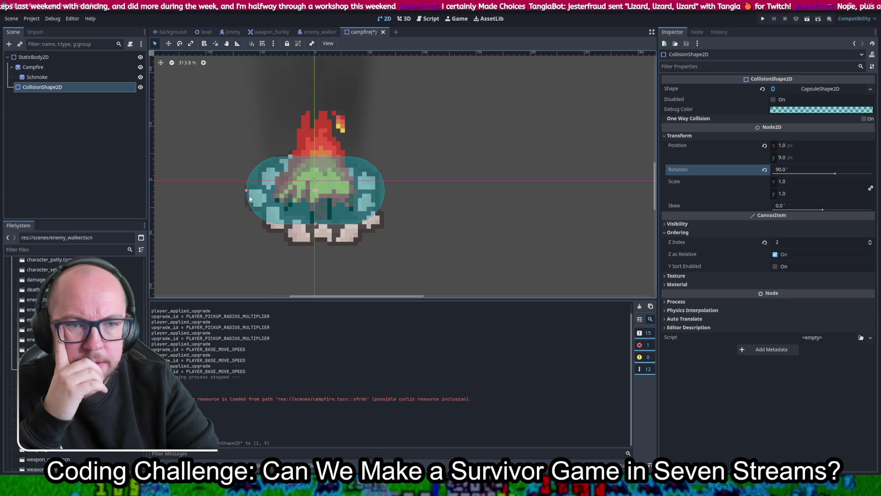
{"action": "mouse_move", "coordinate": [316, 224]}
{"action": "left_mouse_down"}
{"action": "mouse_move", "coordinate": [317, 237]}
{"action": "mouse_move", "coordinate": [329, 220]}
{"action": "left_mouse_up"}
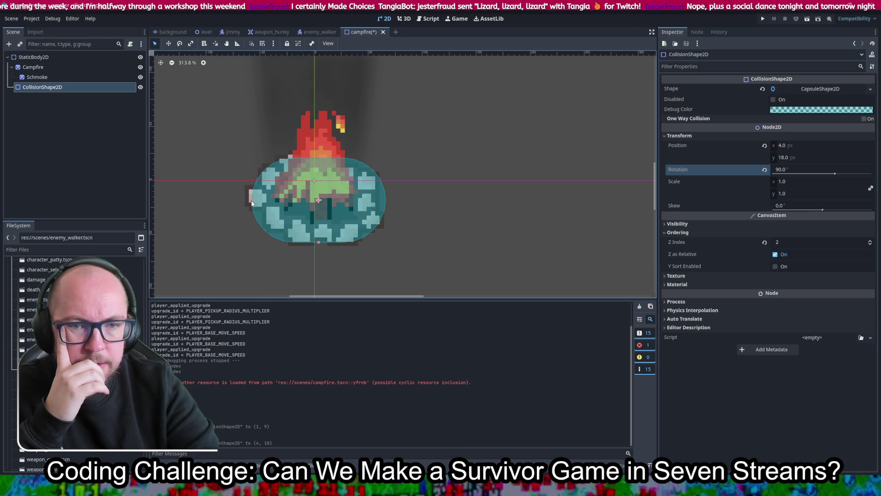
{"action": "left_click", "coordinate": [248, 203]}
{"action": "left_click_drag", "start_coordinate": [325, 209], "coordinate": [320, 209]}
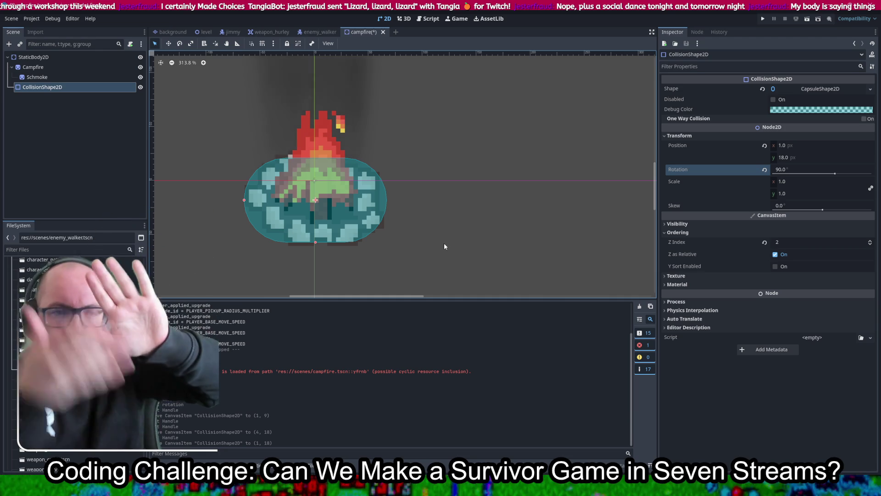
{"action": "key", "text": "ctrl+s"}
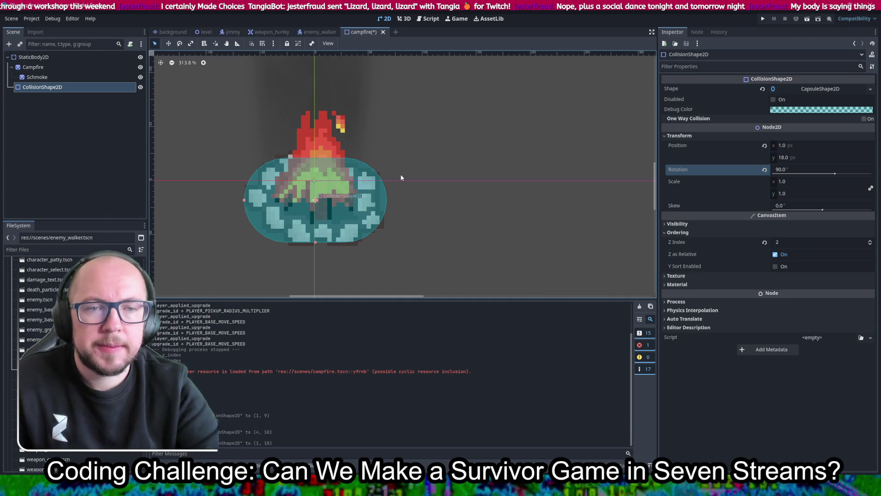
{"action": "left_click", "coordinate": [765, 18]}
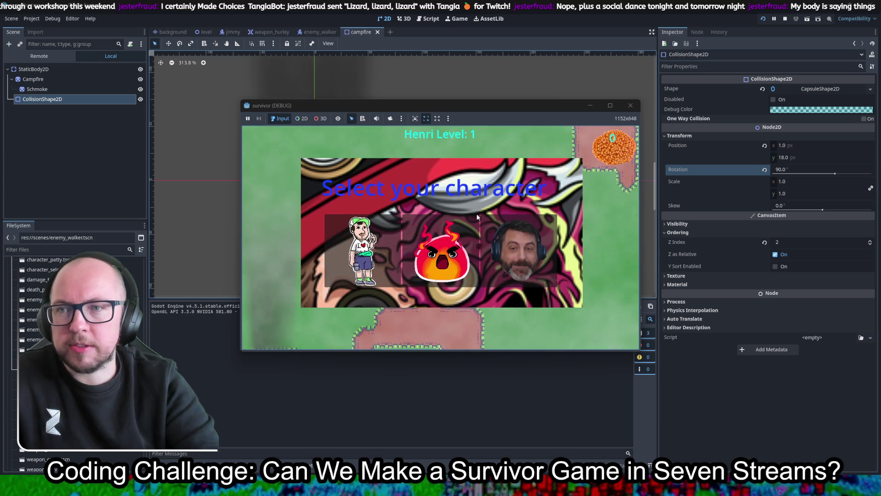
{"action": "key", "text": "a"}
{"action": "key", "text": "s"}
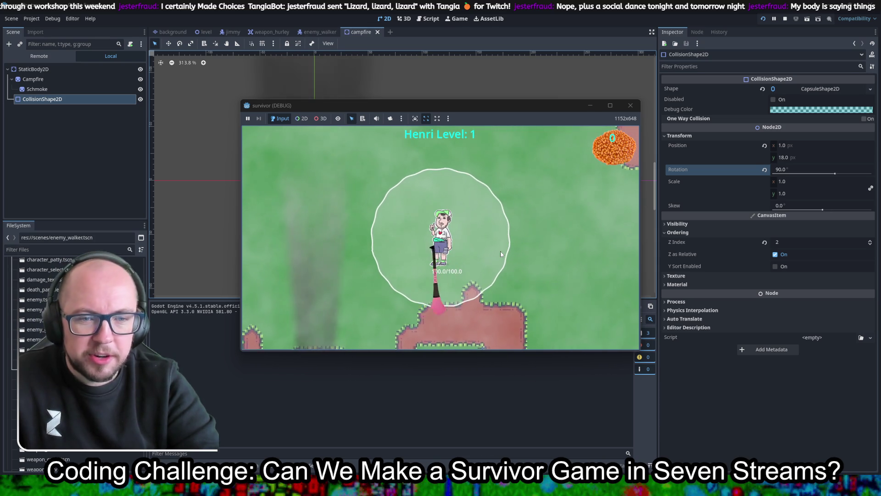
{"action": "key", "text": "a"}
{"action": "key", "text": "s"}
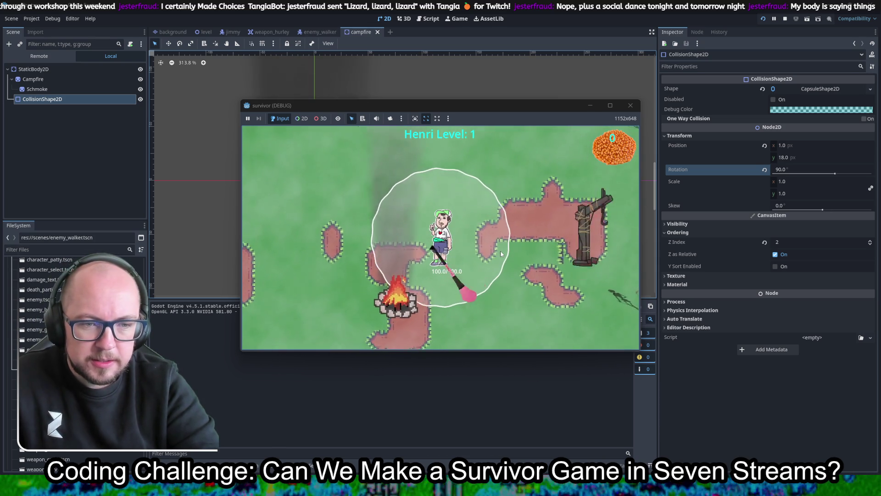
{"action": "key", "text": "d"}
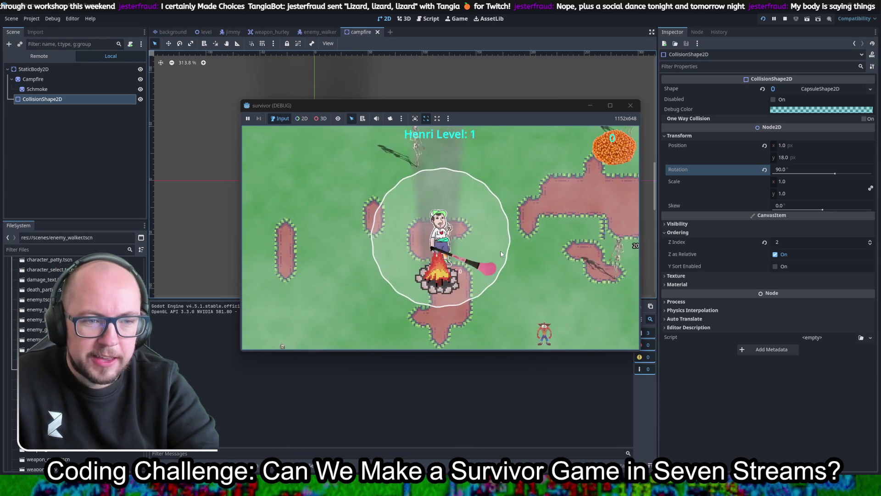
{"action": "key", "text": "a"}
{"action": "key", "text": "d"}
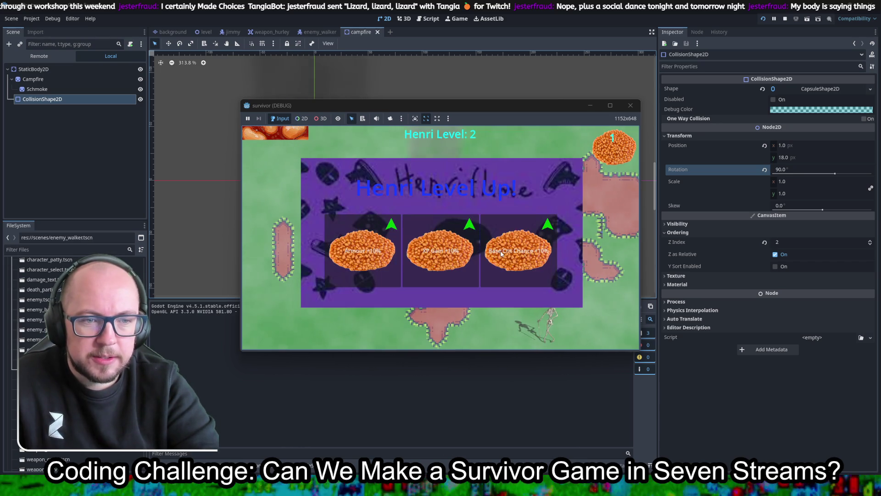
{"action": "key", "text": "Return"}
{"action": "key", "text": "Return"}
{"action": "key", "text": "Return"}
{"action": "key", "text": "Return"}
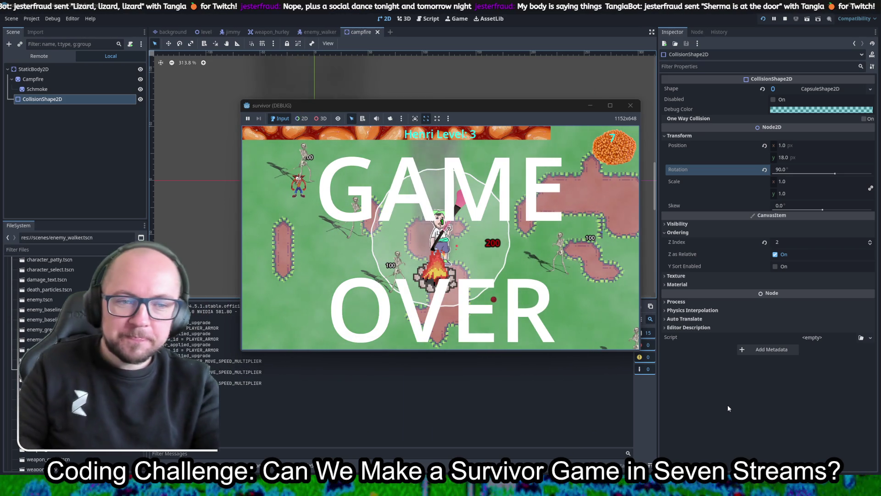
{"action": "left_click", "coordinate": [631, 105]}
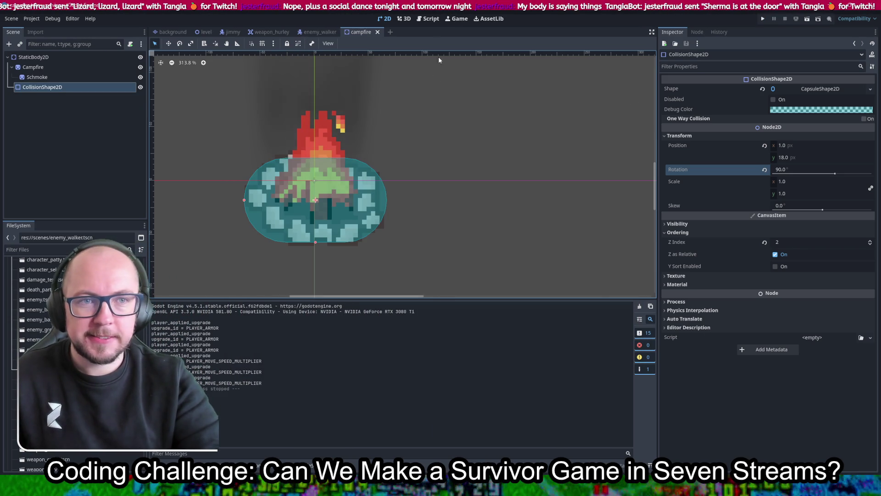
{"action": "left_click", "coordinate": [760, 18]}
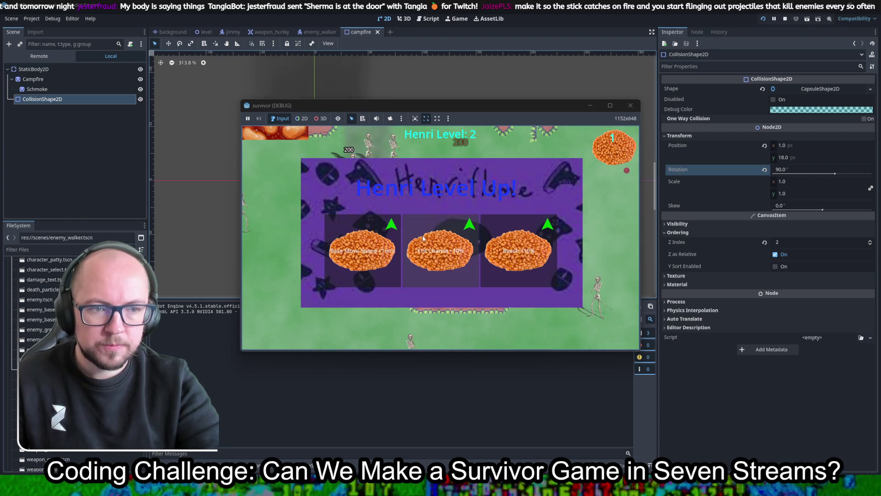
{"action": "left_click", "coordinate": [445, 266]}
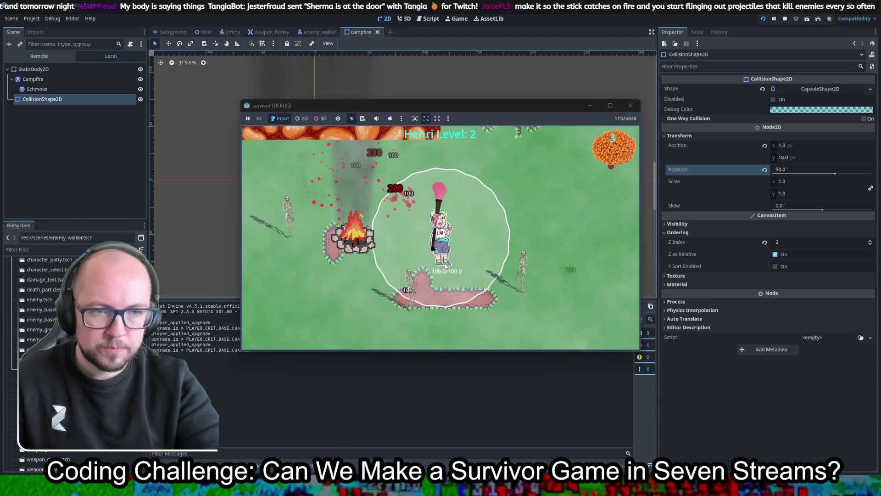
{"action": "left_click", "coordinate": [329, 256]}
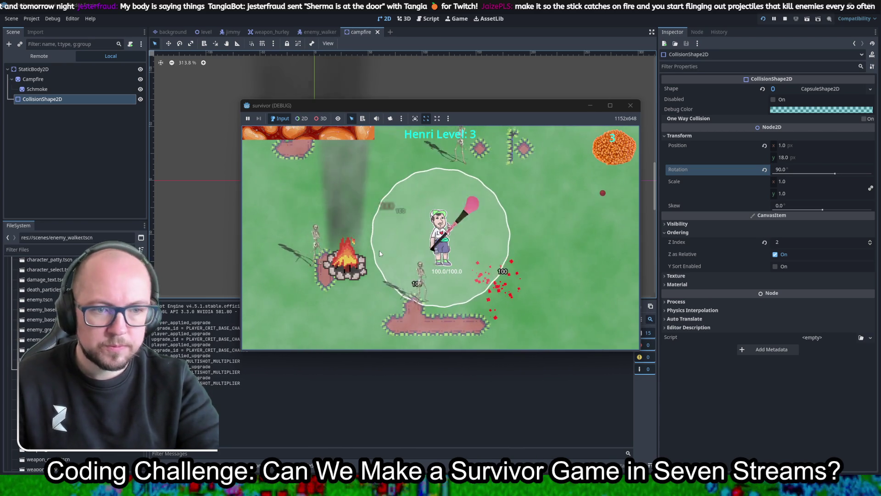
{"action": "key", "text": "a"}
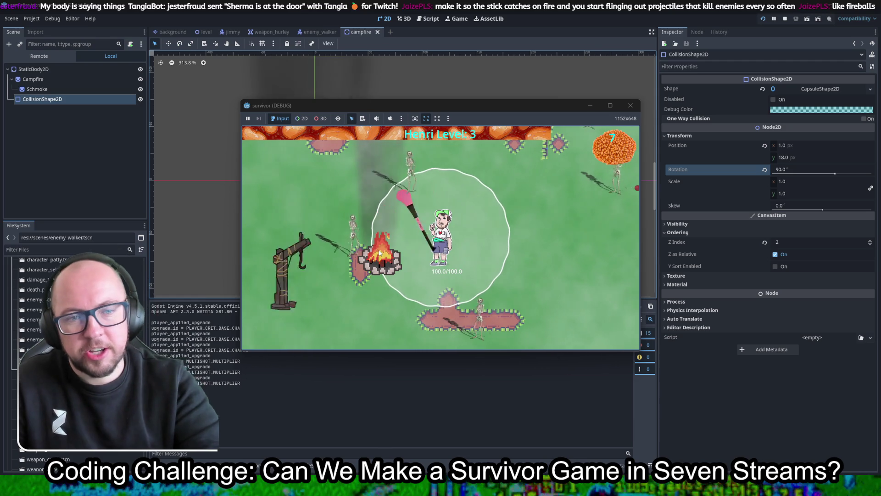
{"action": "left_click", "coordinate": [379, 252]}
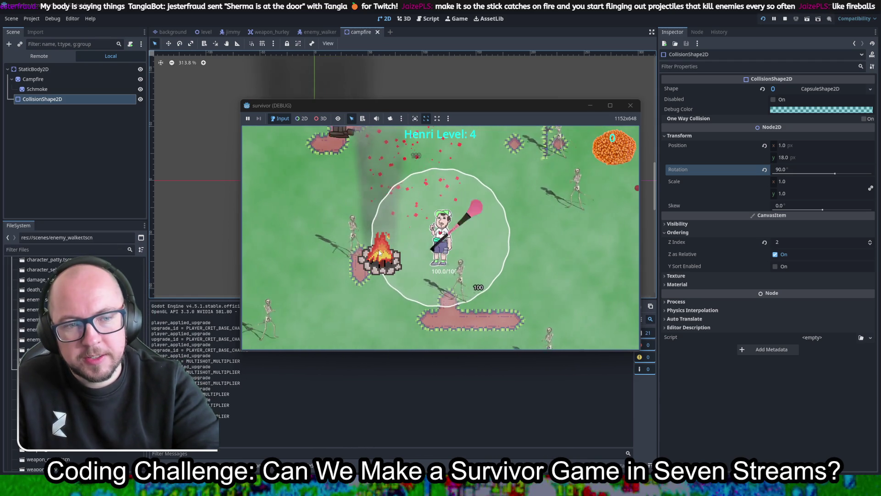
{"action": "key", "text": "s"}
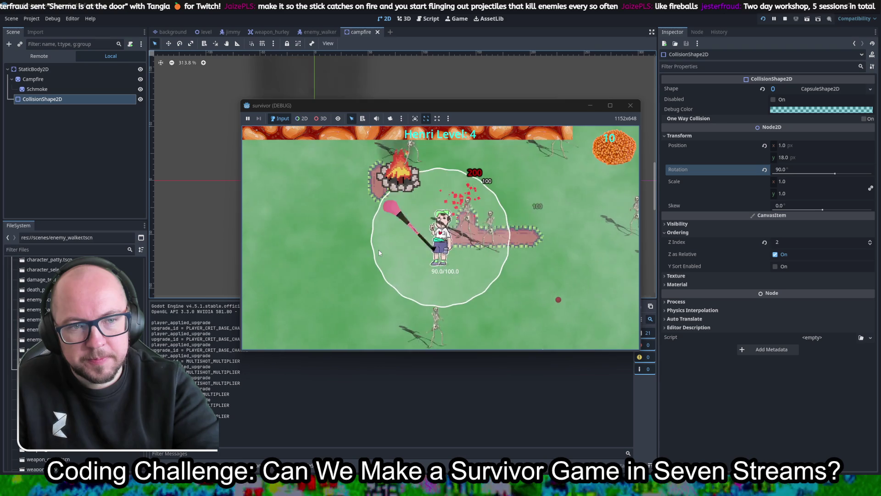
{"action": "left_click", "coordinate": [361, 251]}
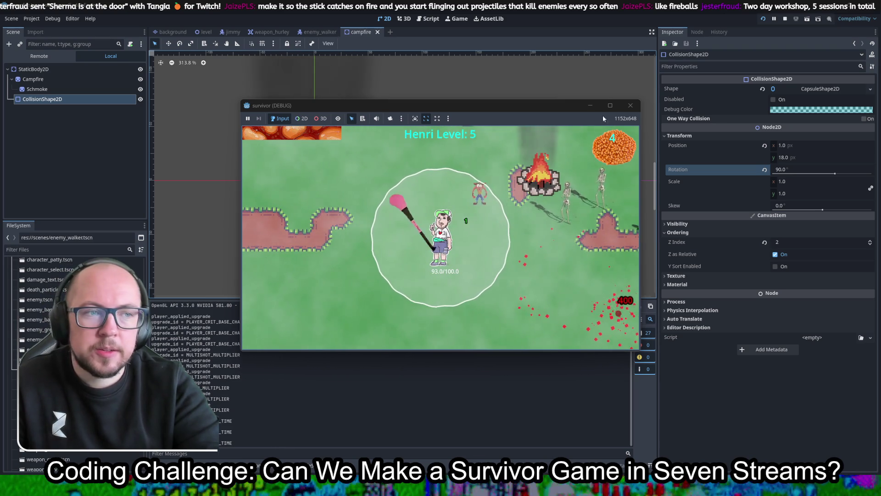
{"action": "left_click", "coordinate": [637, 106]}
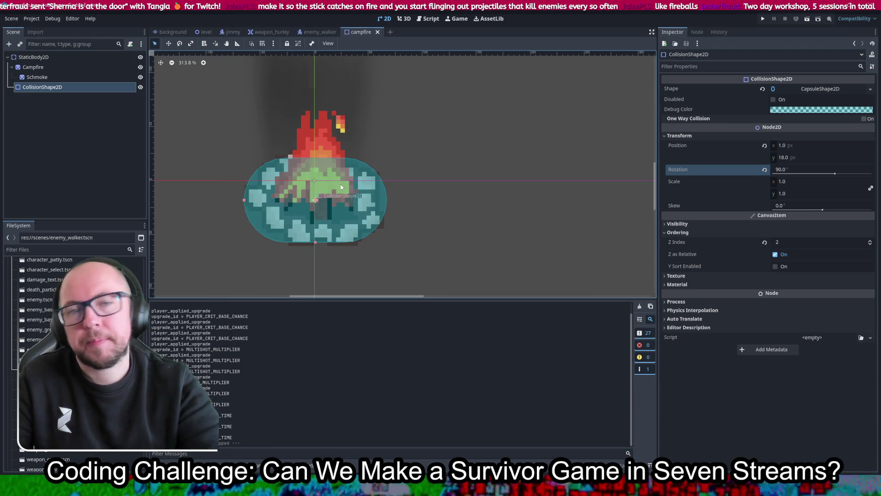
Add line 2 to notes.gd: '#sit at campfire to heal? OR campfire gives you fire dmg type, fire bonus / extra projectiles'
{"action": "left_click", "coordinate": [429, 18]}
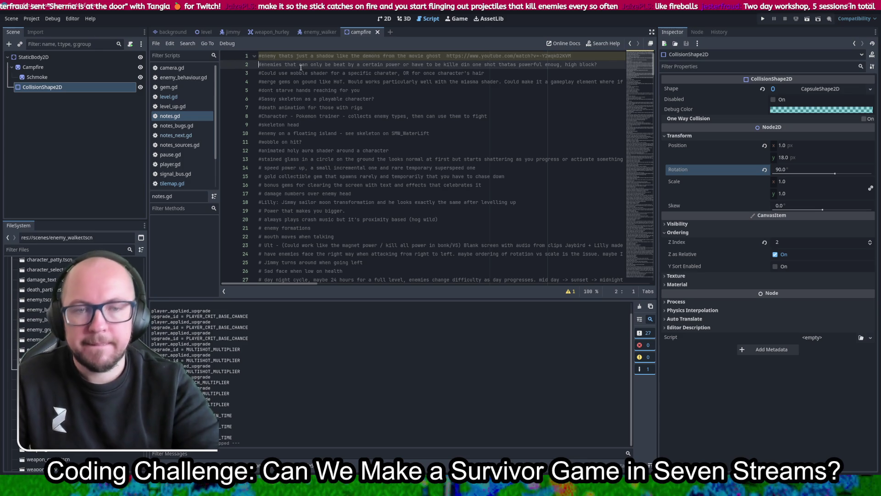
{"action": "key", "text": "Return"}
{"action": "type", "text": "#sit at campfire to heal?"}
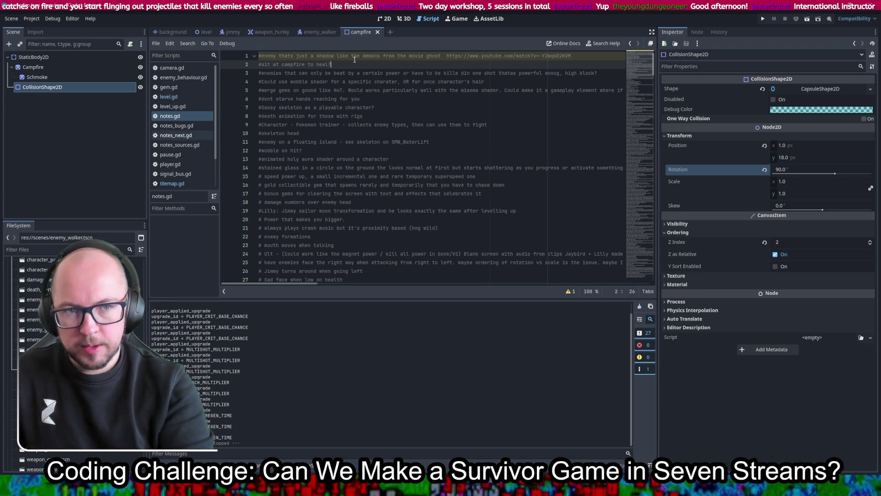
{"action": "key", "text": "Return"}
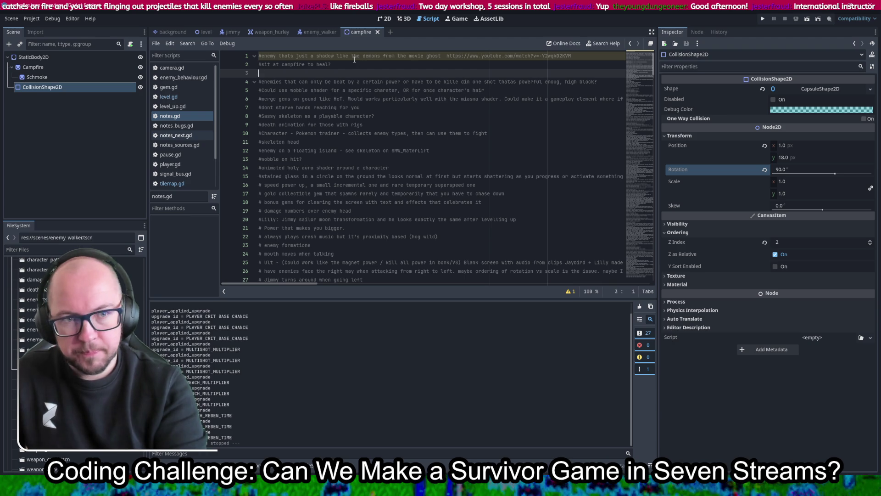
{"action": "key", "text": "BackSpace"}
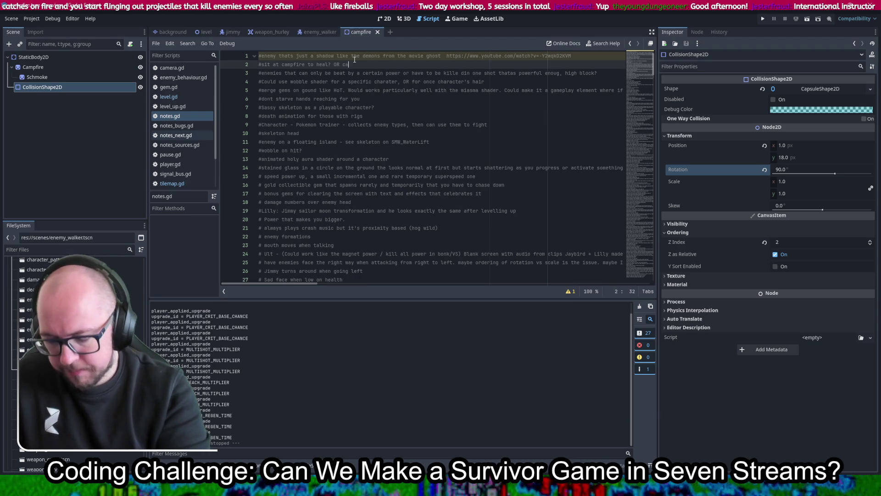
{"action": "type", "text": "OR campfire give"}
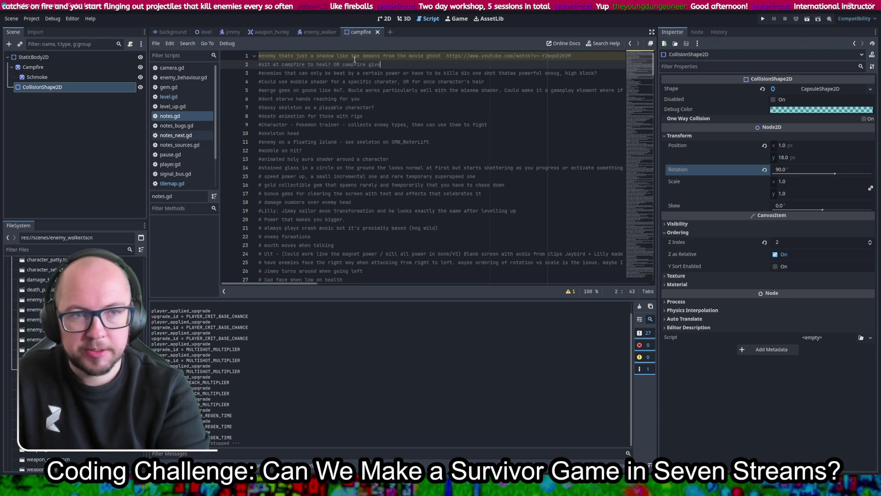
{"action": "type", "text": "s you fire"}
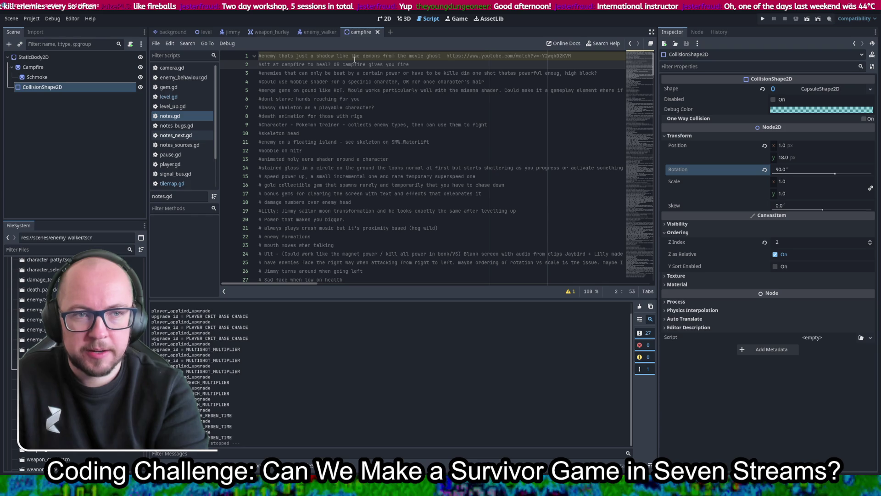
{"action": "type", "text": " dmg type, "}
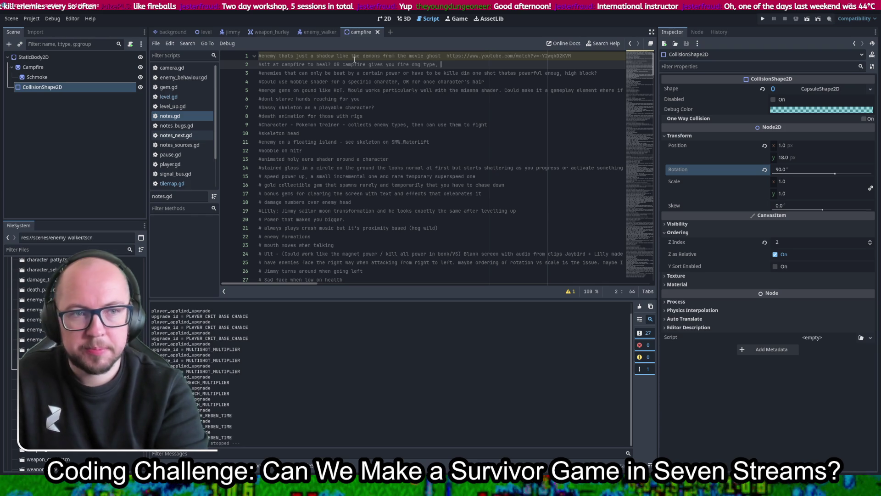
{"action": "key", "text": "BackSpace"}
{"action": "key", "text": "BackSpace"}
{"action": "type", "text": " / fire bonus /"}
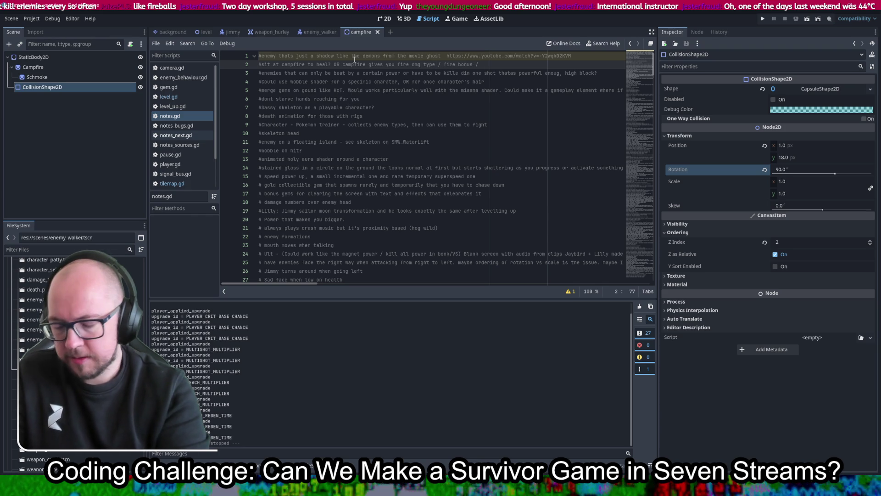
{"action": "type", "text": "tra projectiles"}
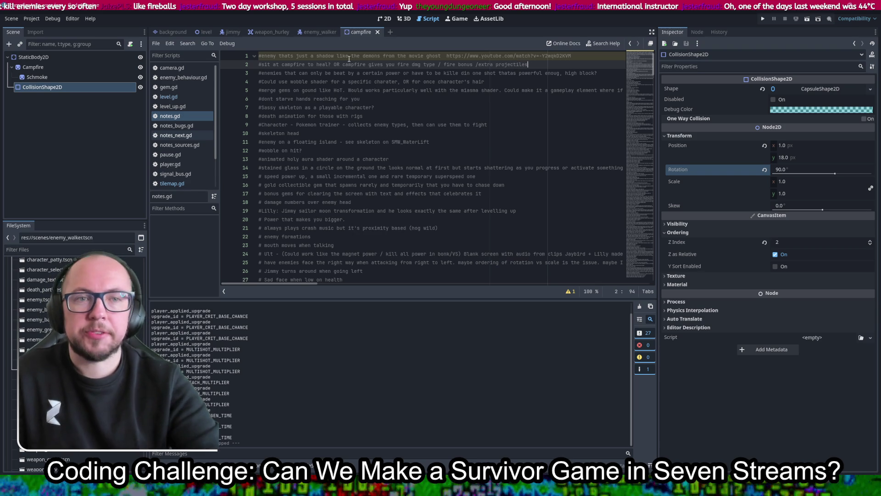
Inspect the campfire scene in the 2D view, return to notes.gd, then switch to the browser
{"action": "left_click", "coordinate": [384, 18]}
{"action": "scroll", "coordinate": [304, 199], "scroll_direction": "down", "scroll_amount": 10}
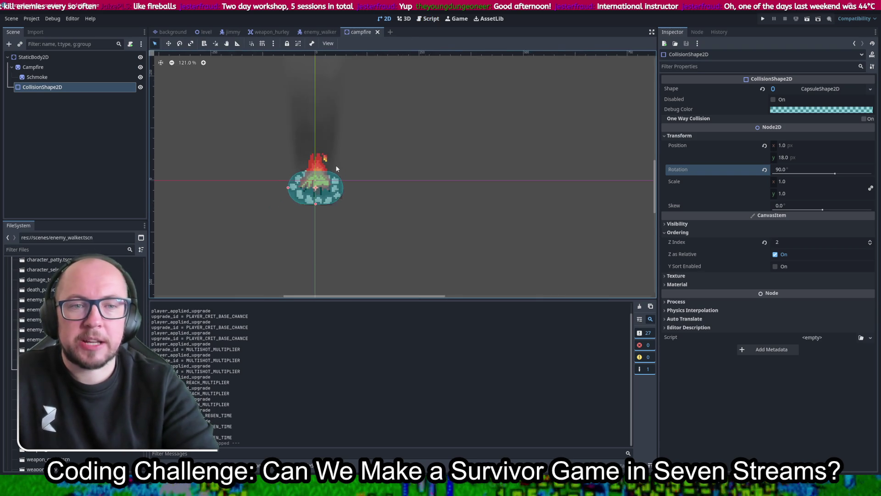
{"action": "scroll", "coordinate": [359, 222], "scroll_direction": "up", "scroll_amount": 1}
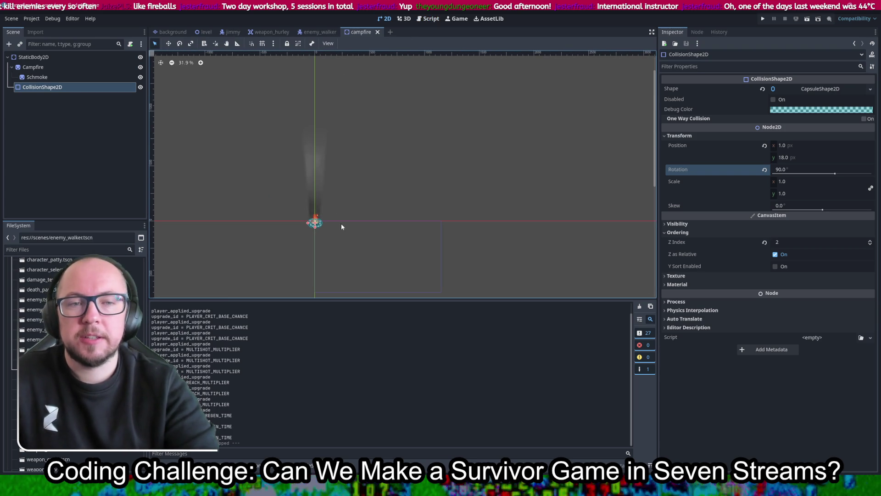
{"action": "key", "text": "ctrl+F3"}
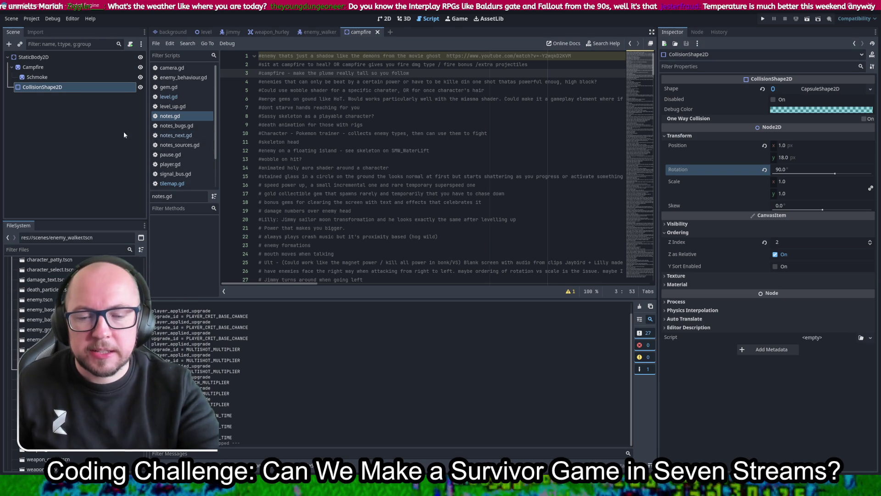
{"action": "key", "text": "alt+Tab"}
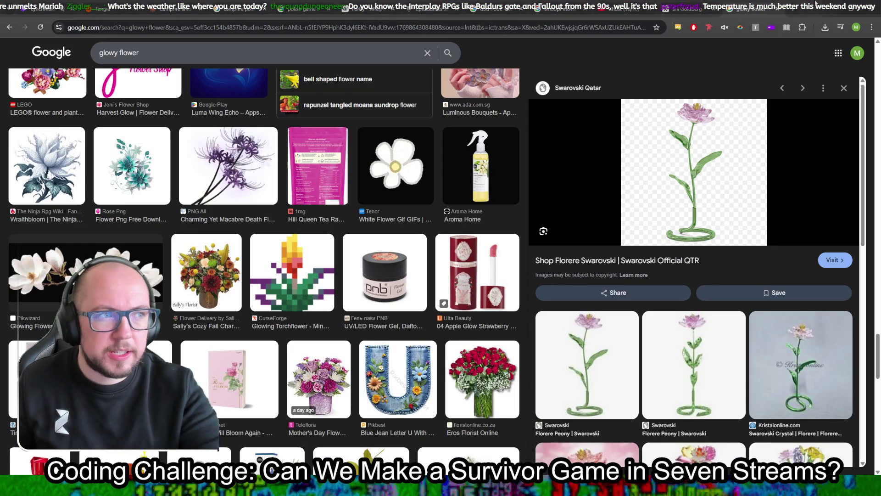
Search Google Images for 'fallout 1' in a new tab
{"action": "left_click", "coordinate": [794, 8]}
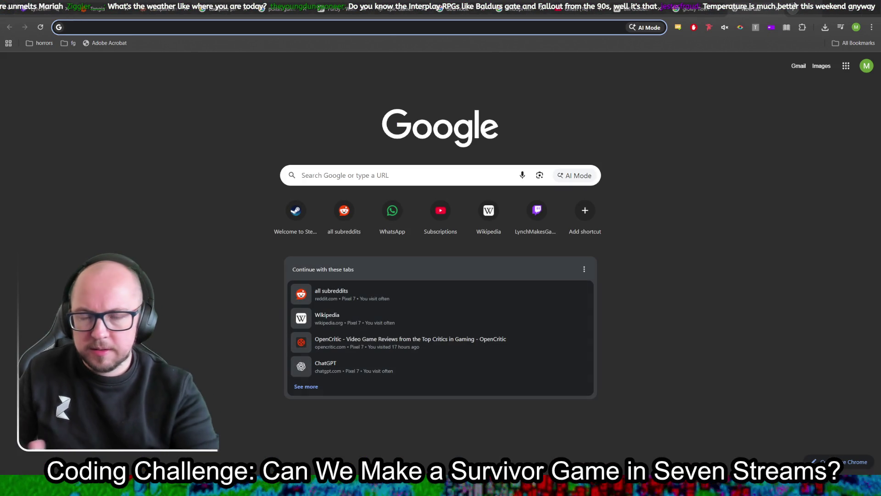
{"action": "type", "text": "fallout 1"}
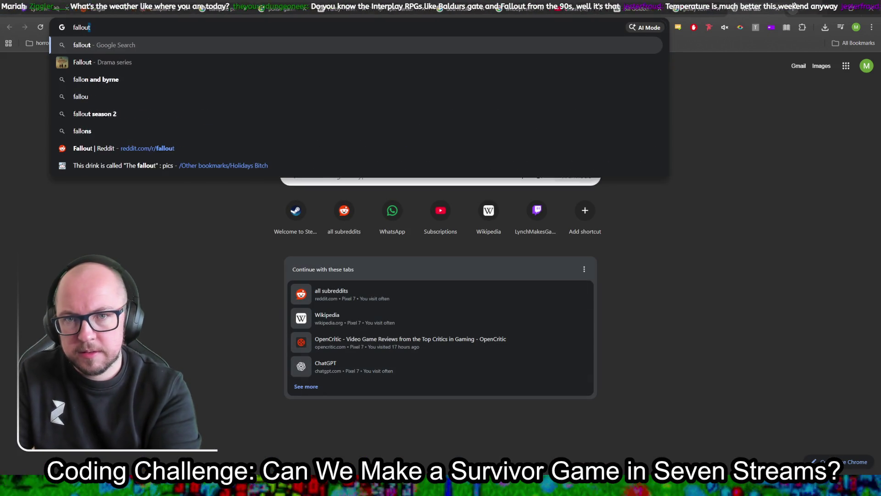
{"action": "key", "text": "Return"}
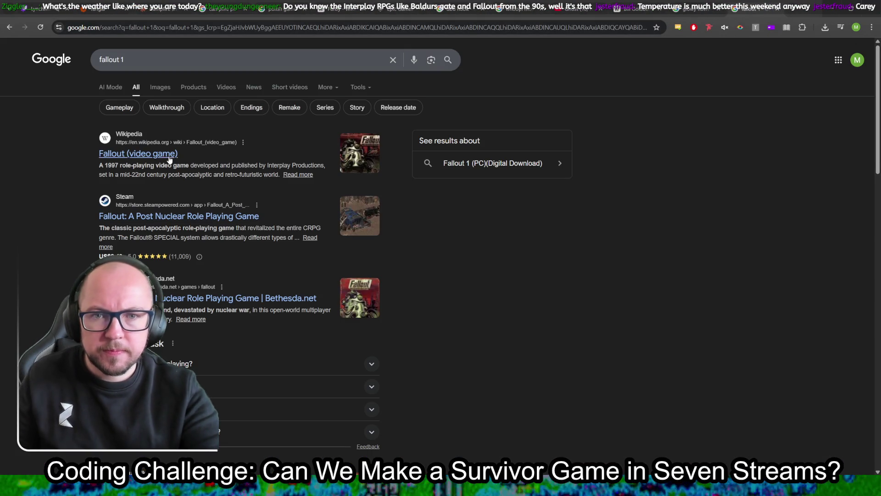
{"action": "left_click", "coordinate": [162, 85]}
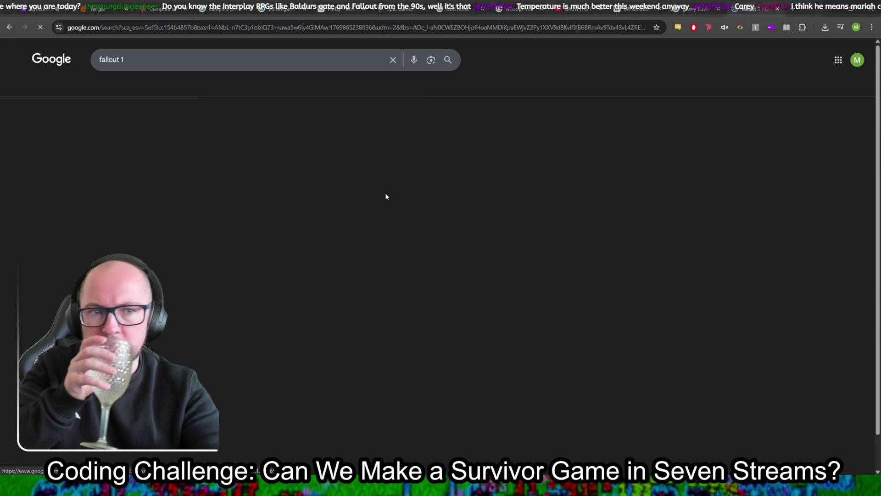
Preview several fallout 1 images, ending on the GOG.com gameplay screenshot
{"action": "left_click", "coordinate": [256, 162]}
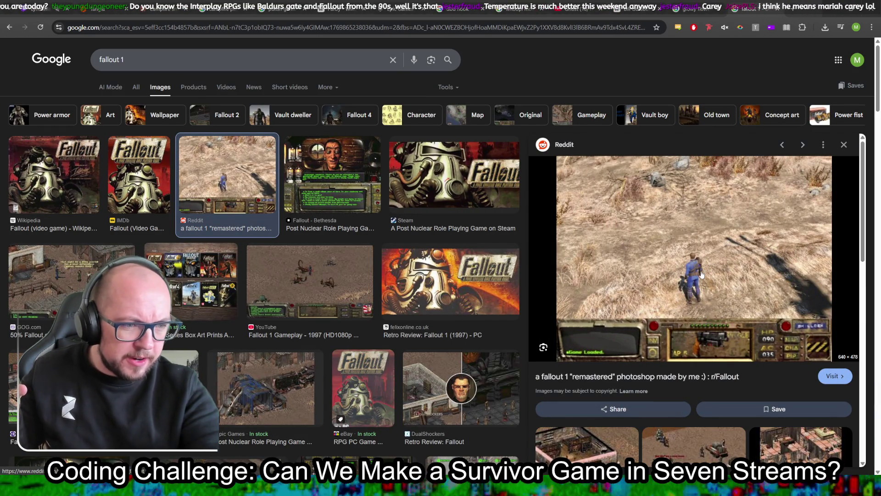
{"action": "left_click", "coordinate": [323, 189]}
{"action": "left_click", "coordinate": [302, 280]}
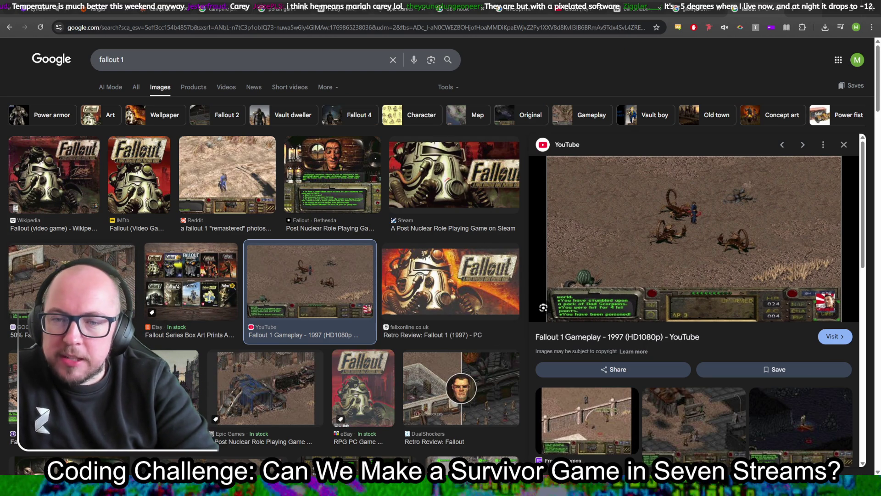
{"action": "left_click", "coordinate": [73, 275]}
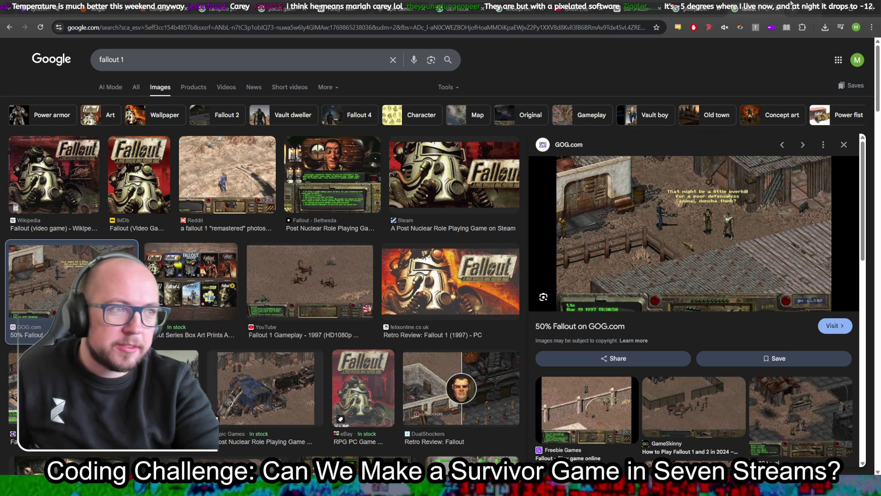
{"action": "left_click", "coordinate": [790, 5]}
Search Google Images for 'halls of torment'
{"action": "type", "text": "halls of torment"}
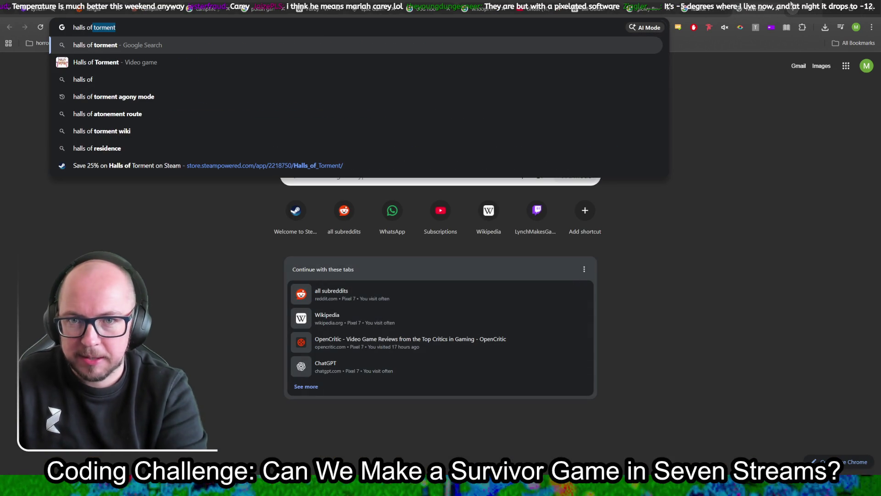
{"action": "key", "text": "Return"}
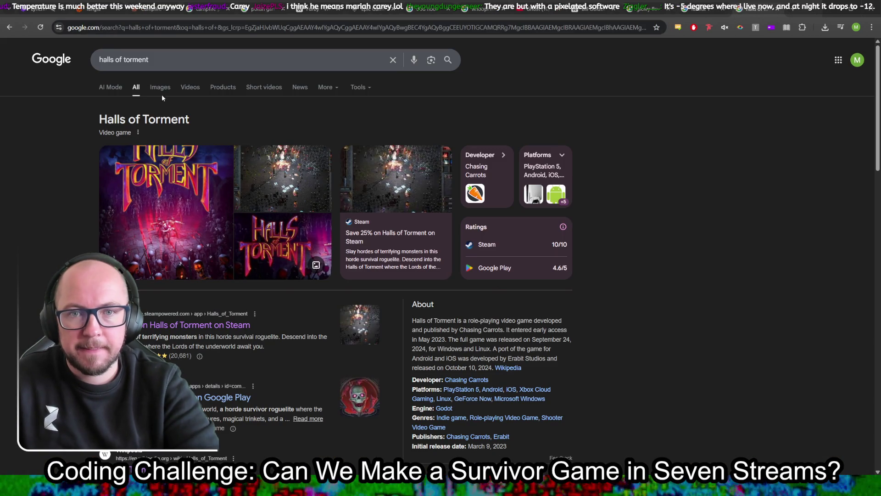
{"action": "left_click", "coordinate": [161, 90]}
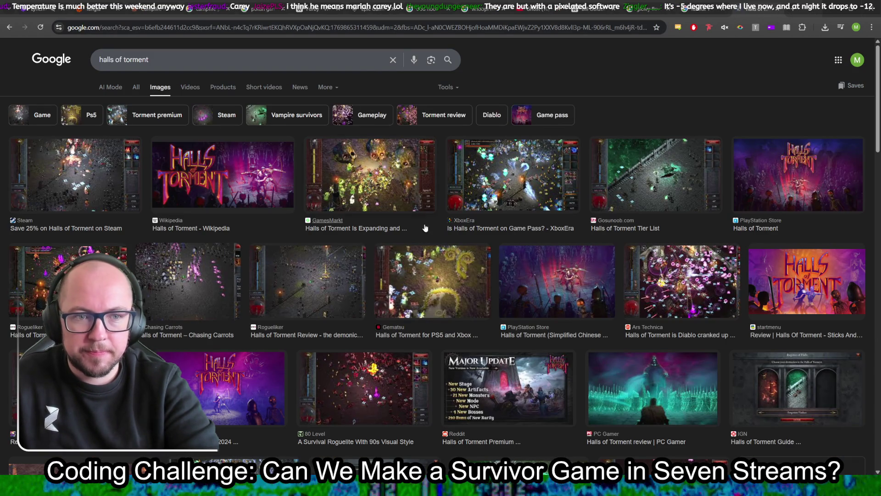
Preview GamesMarkt, XboxEra, Rogueliker and early access review screenshots of Halls of Torment
{"action": "left_click", "coordinate": [378, 157]}
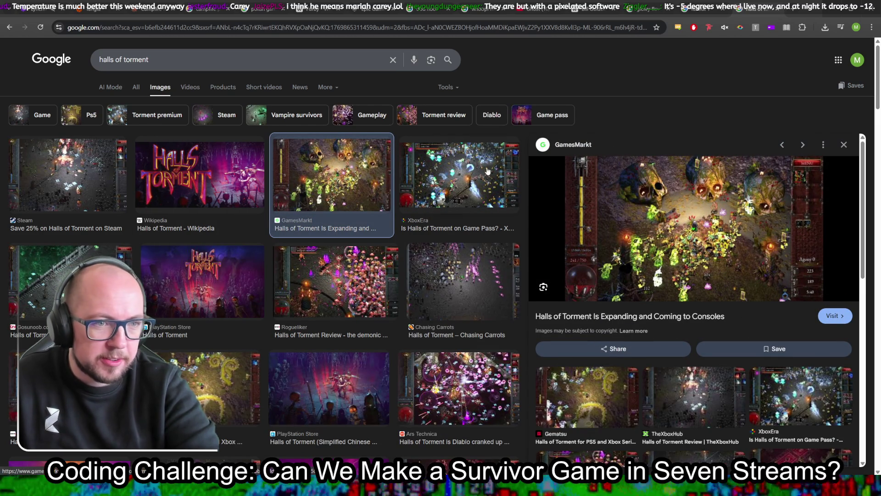
{"action": "left_click", "coordinate": [458, 166]}
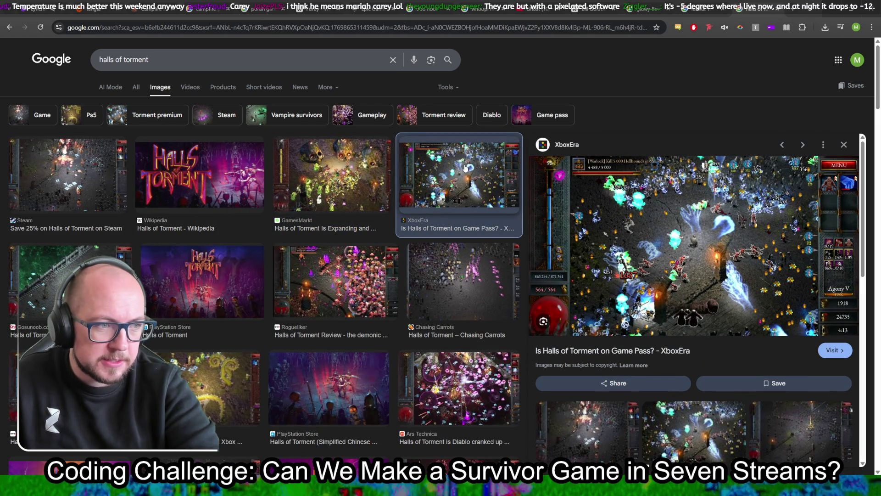
{"action": "left_click", "coordinate": [331, 281]}
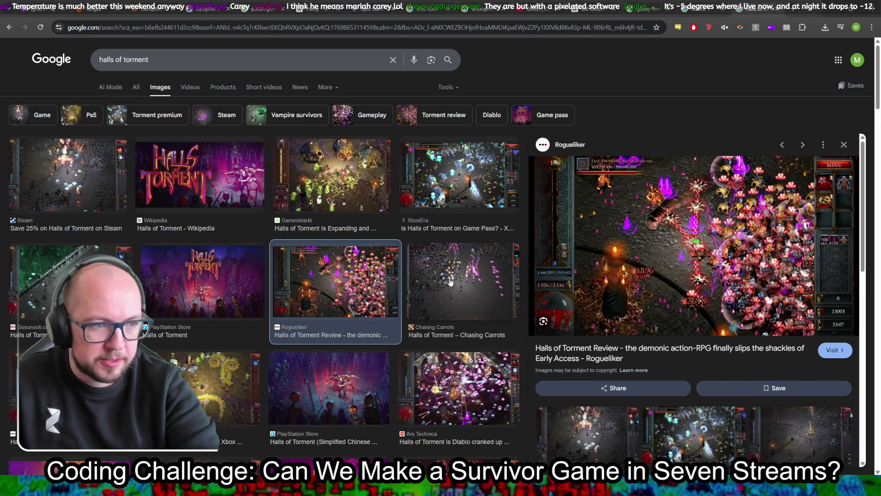
{"action": "scroll", "coordinate": [328, 252], "scroll_direction": "down", "scroll_amount": 5}
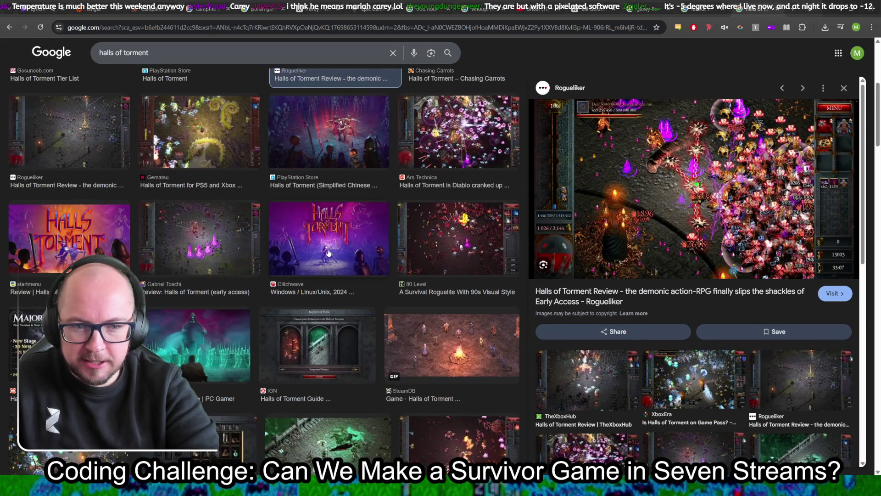
{"action": "left_click", "coordinate": [212, 225]}
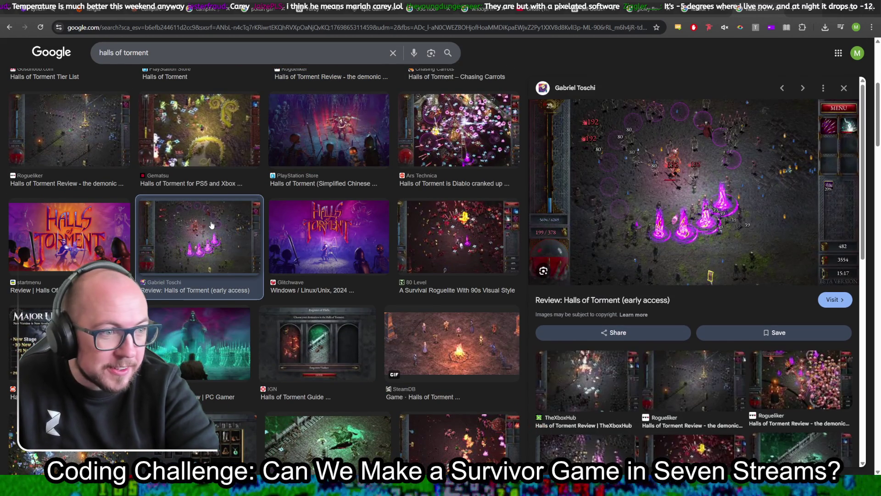
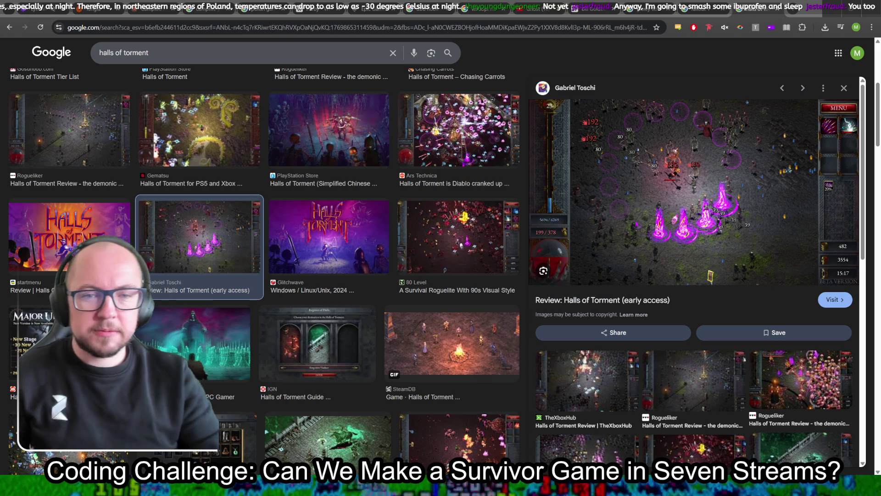
Preview the 80 Level Halls of Torment screenshot in the image results, then leave Chrome
{"action": "left_click", "coordinate": [469, 227]}
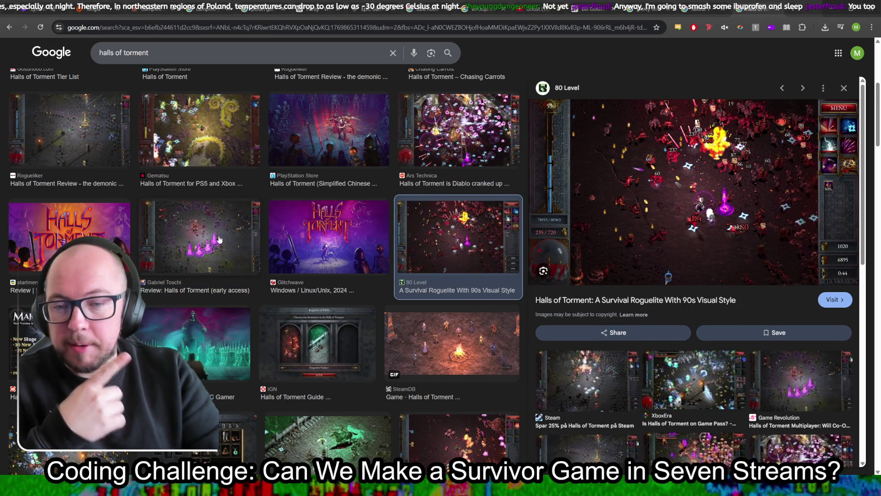
{"action": "scroll", "coordinate": [219, 240], "scroll_direction": "down", "scroll_amount": 2}
{"action": "key", "text": "alt+Tab"}
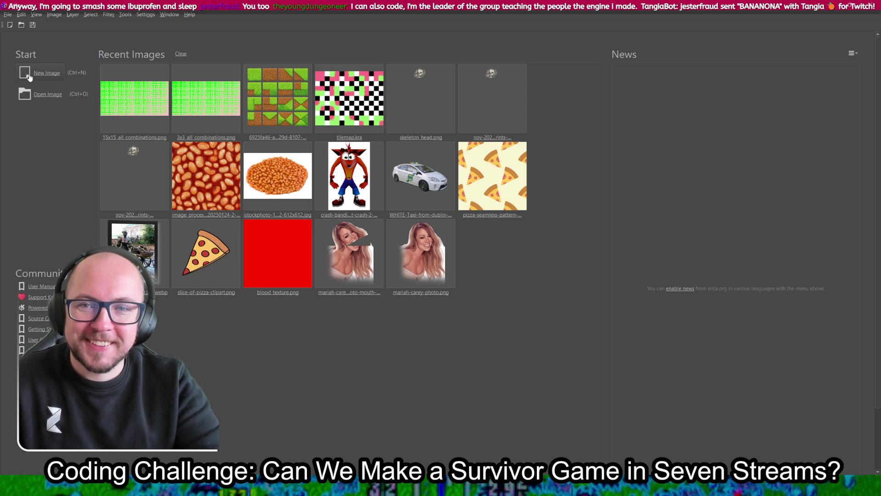
Create a 256×256 image and erase it to full transparency with a large eraser
{"action": "left_click", "coordinate": [30, 75]}
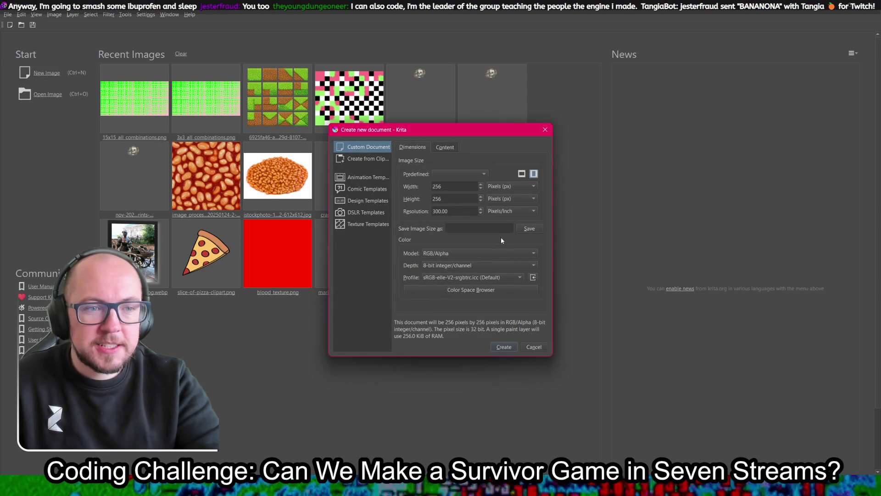
{"action": "left_click", "coordinate": [505, 347]}
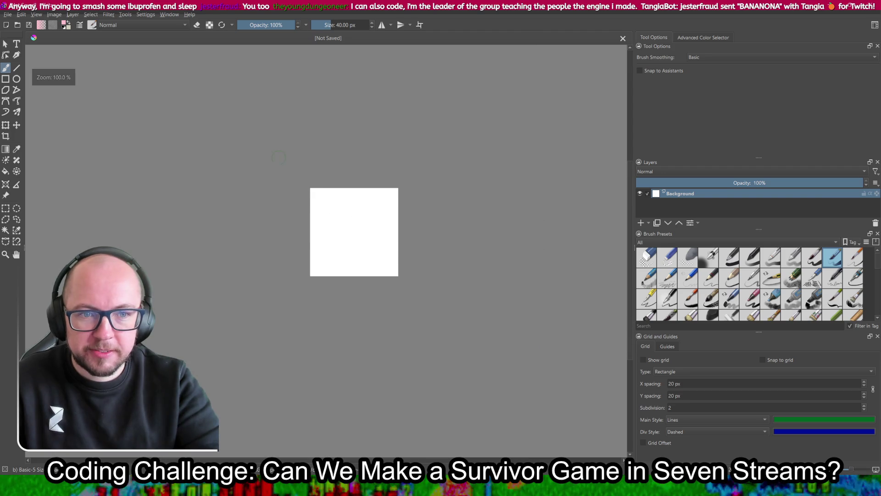
{"action": "left_click_drag", "start_coordinate": [279, 157], "coordinate": [415, 264]}
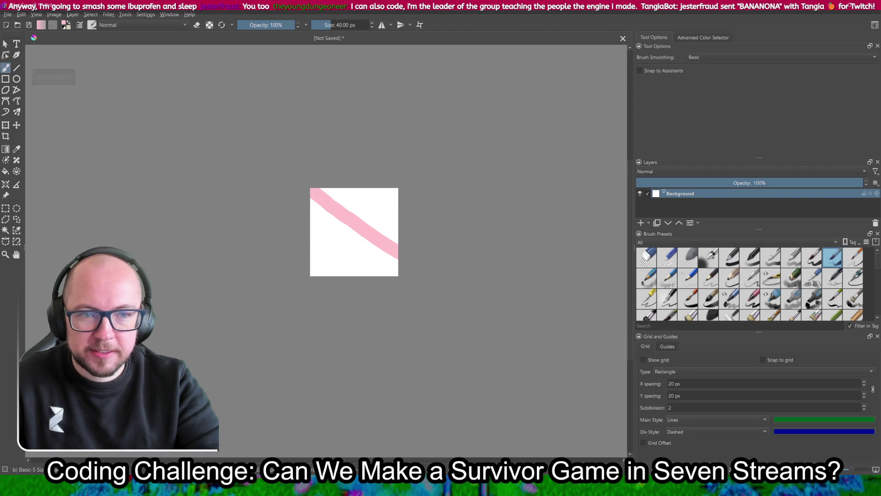
{"action": "left_click", "coordinate": [196, 24]}
{"action": "mouse_move", "coordinate": [381, 192]}
{"action": "left_mouse_down"}
{"action": "mouse_move", "coordinate": [316, 209]}
{"action": "mouse_move", "coordinate": [312, 229]}
{"action": "left_mouse_up"}
{"action": "mouse_move", "coordinate": [333, 20]}
{"action": "left_mouse_down"}
{"action": "mouse_move", "coordinate": [361, 24]}
{"action": "mouse_move", "coordinate": [317, 26]}
{"action": "left_mouse_up"}
{"action": "left_click", "coordinate": [354, 232]}
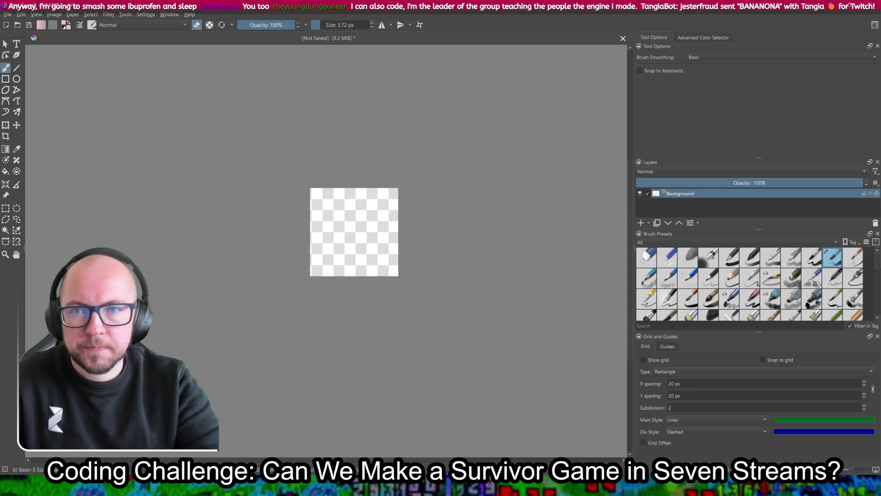
Choose light green #96f06e (150, 240, 110) as the paint colour
{"action": "scroll", "coordinate": [148, 200], "scroll_direction": "up", "scroll_amount": 3}
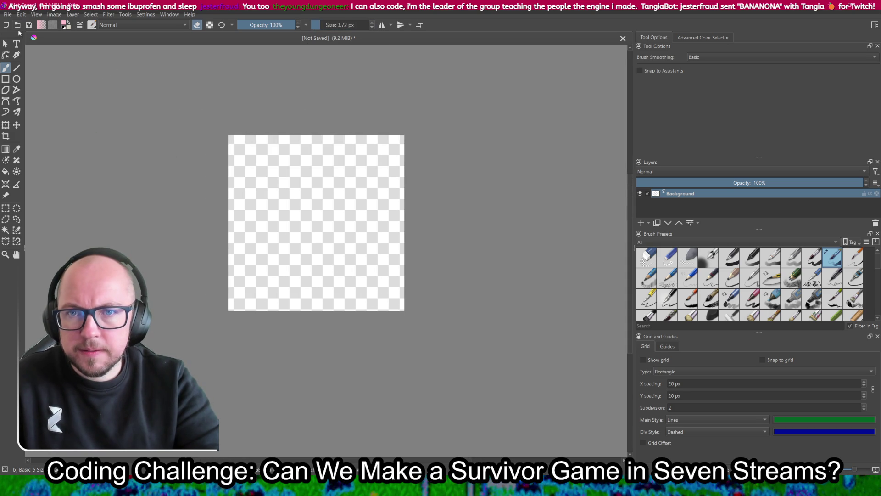
{"action": "left_click", "coordinate": [64, 25]}
{"action": "left_click", "coordinate": [461, 168]}
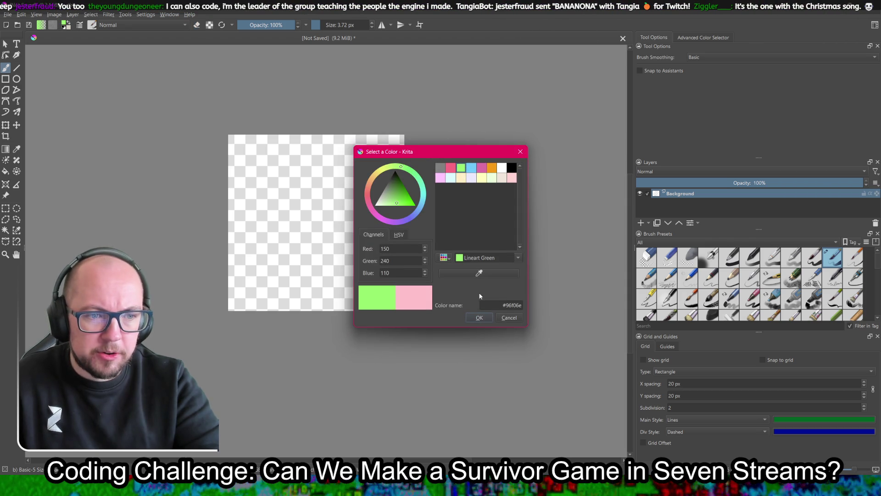
Confirm the green colour and draw the stem up from the canvas bottom
{"action": "left_click", "coordinate": [474, 316]}
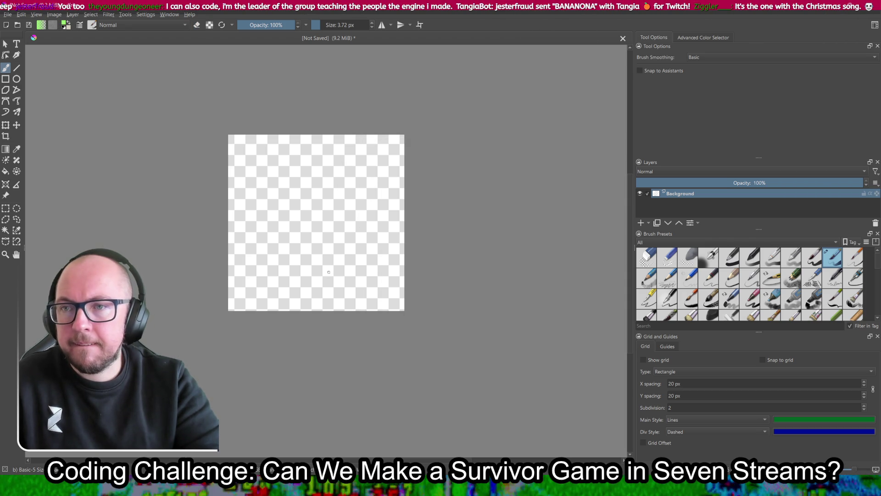
{"action": "scroll", "coordinate": [329, 271], "scroll_direction": "up", "scroll_amount": 3}
{"action": "scroll", "coordinate": [317, 232], "scroll_direction": "down", "scroll_amount": 2}
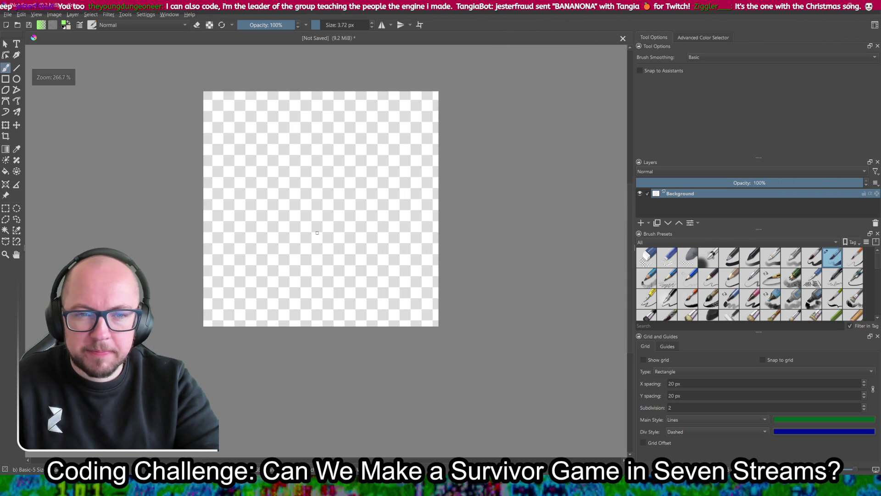
{"action": "left_click_drag", "start_coordinate": [317, 233], "coordinate": [327, 258]}
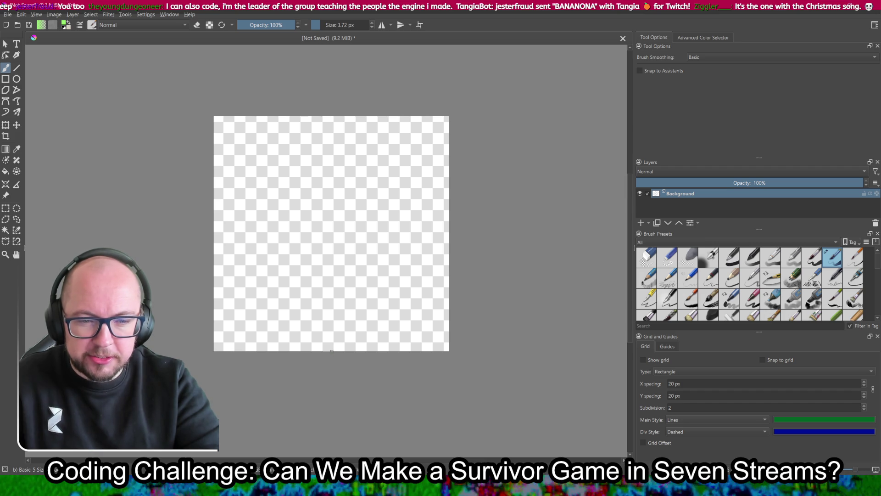
{"action": "left_click_drag", "start_coordinate": [335, 342], "coordinate": [329, 227]}
{"action": "key", "text": "ctrl+z"}
{"action": "left_click_drag", "start_coordinate": [335, 350], "coordinate": [324, 224]}
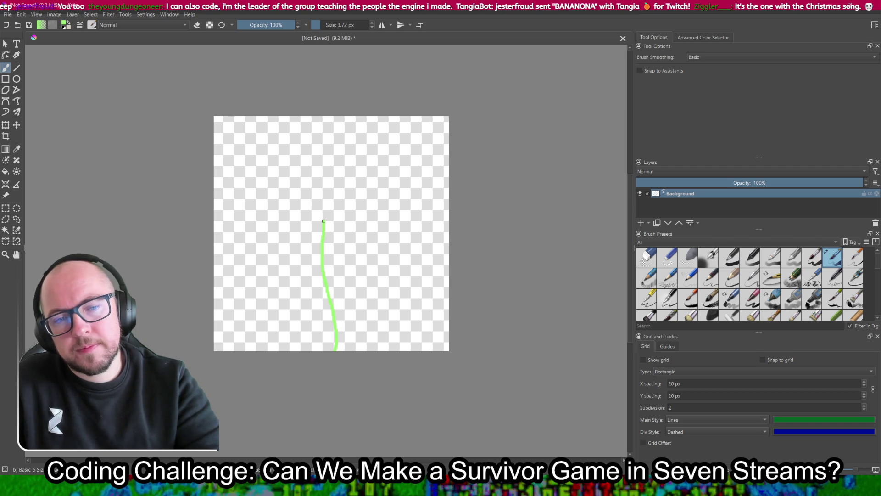
Curve the stem's top over to the right and add the two leaves
{"action": "mouse_move", "coordinate": [324, 210]}
{"action": "left_mouse_down"}
{"action": "mouse_move", "coordinate": [327, 198]}
{"action": "mouse_move", "coordinate": [356, 184]}
{"action": "mouse_move", "coordinate": [392, 202]}
{"action": "left_mouse_up"}
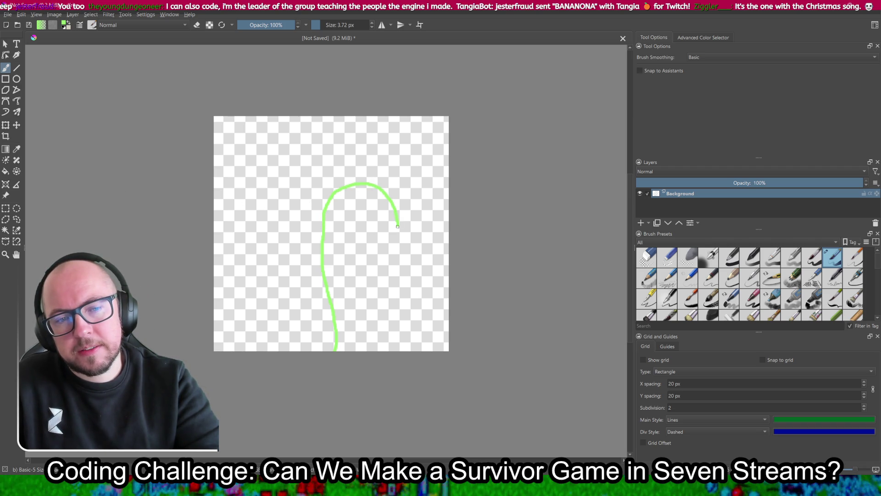
{"action": "mouse_move", "coordinate": [321, 231]}
{"action": "left_mouse_down"}
{"action": "mouse_move", "coordinate": [240, 203]}
{"action": "mouse_move", "coordinate": [287, 239]}
{"action": "mouse_move", "coordinate": [309, 237]}
{"action": "mouse_move", "coordinate": [390, 286]}
{"action": "mouse_move", "coordinate": [360, 295]}
{"action": "mouse_move", "coordinate": [324, 256]}
{"action": "mouse_move", "coordinate": [392, 262]}
{"action": "mouse_move", "coordinate": [357, 281]}
{"action": "mouse_move", "coordinate": [321, 266]}
{"action": "left_mouse_up"}
{"action": "key", "text": "ctrl+z"}
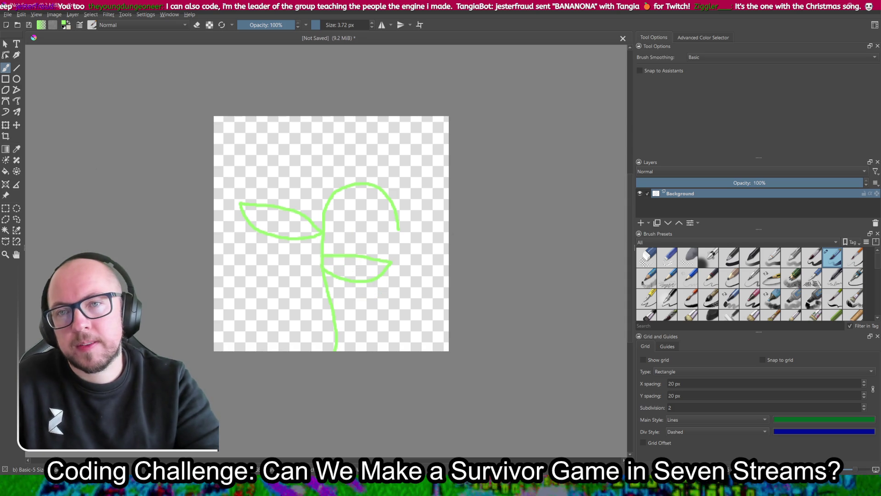
{"action": "left_click", "coordinate": [71, 29]}
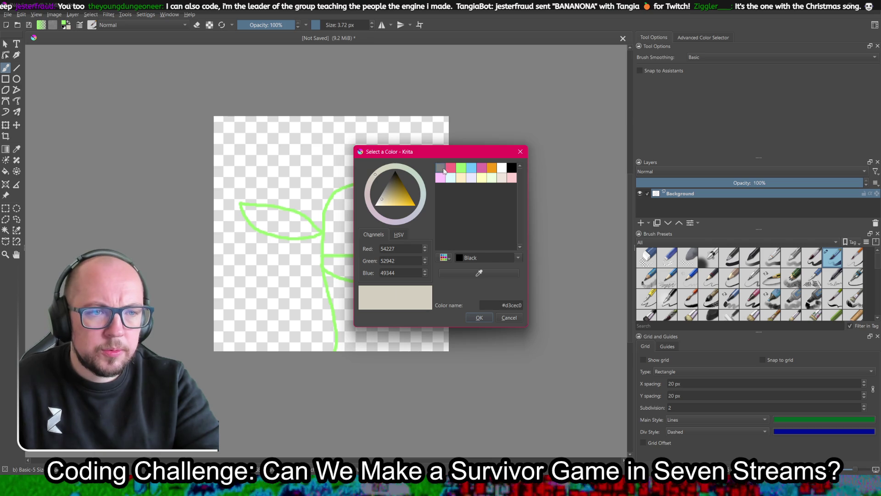
Pick pink and create a solid pink flower head at the stem tip
{"action": "left_click", "coordinate": [450, 168]}
{"action": "left_click", "coordinate": [479, 317]}
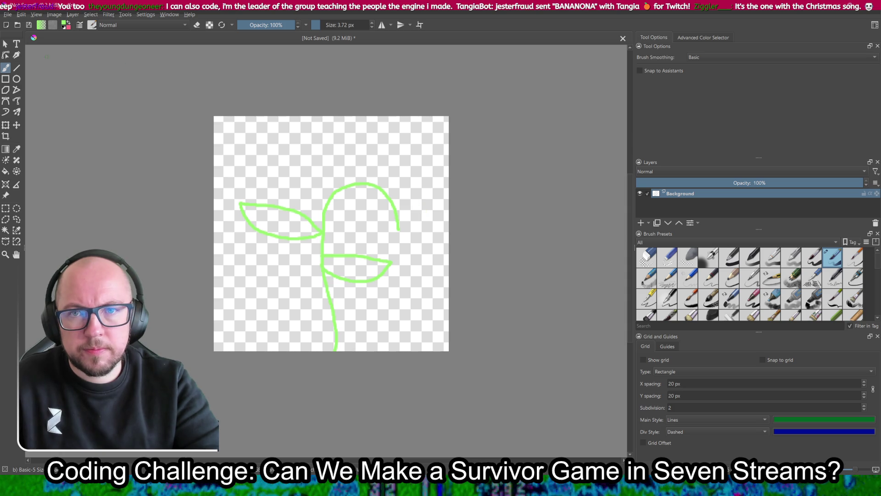
{"action": "left_click", "coordinate": [68, 22]}
{"action": "mouse_move", "coordinate": [416, 224]}
{"action": "left_mouse_down"}
{"action": "mouse_move", "coordinate": [411, 210]}
{"action": "mouse_move", "coordinate": [387, 202]}
{"action": "mouse_move", "coordinate": [382, 235]}
{"action": "mouse_move", "coordinate": [394, 255]}
{"action": "mouse_move", "coordinate": [416, 257]}
{"action": "mouse_move", "coordinate": [420, 229]}
{"action": "left_mouse_up"}
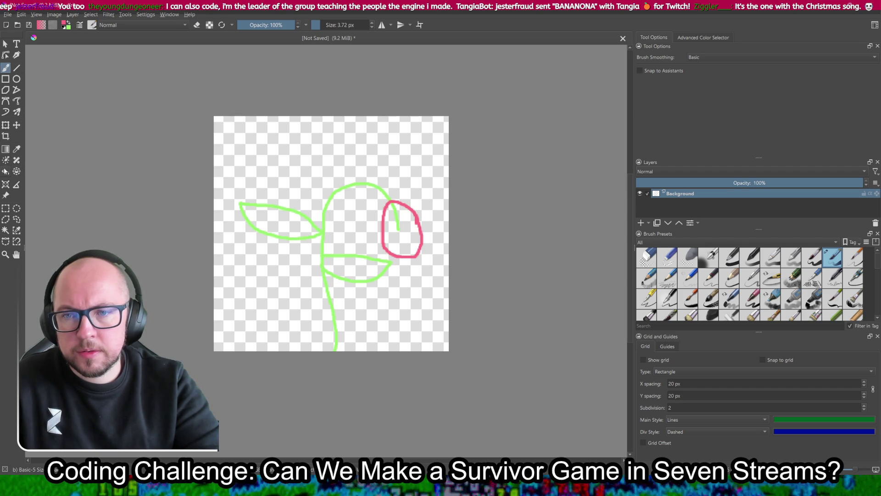
{"action": "left_click", "coordinate": [6, 171]}
{"action": "left_click", "coordinate": [390, 230]}
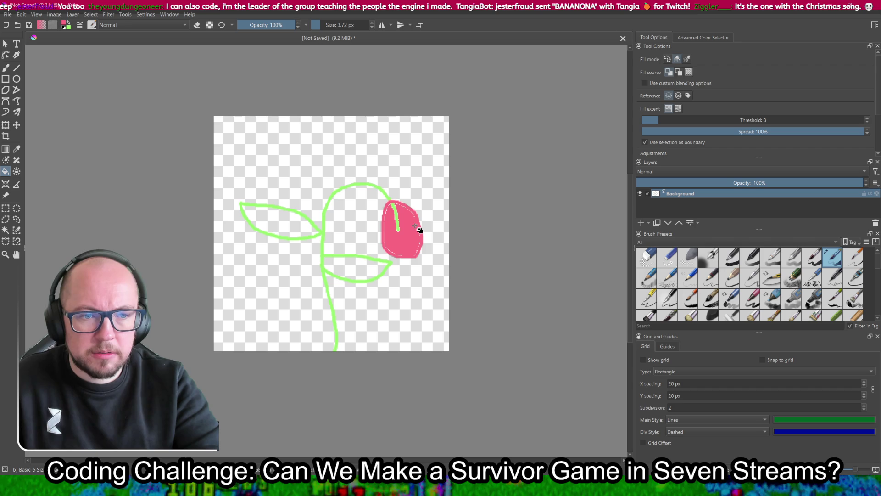
{"action": "left_click", "coordinate": [397, 216]}
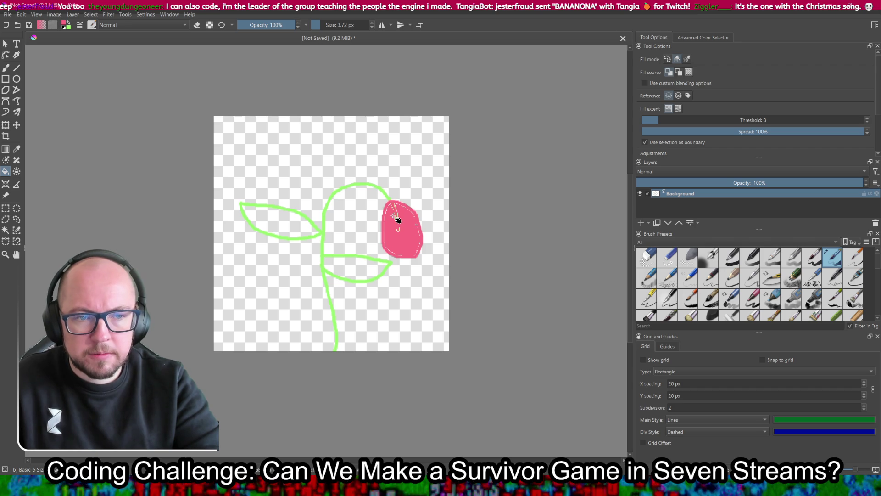
Fill both leaves solid light green, returning to the Freehand Brush
{"action": "key", "text": "x"}
{"action": "left_click", "coordinate": [279, 208]}
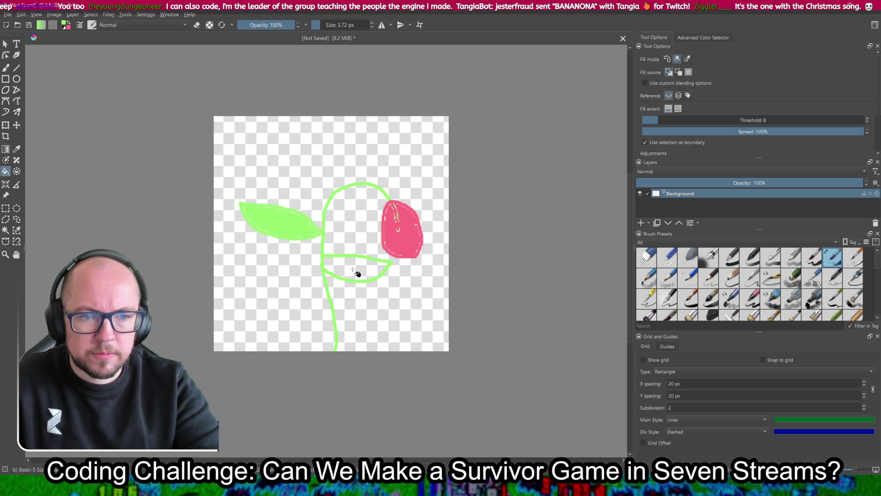
{"action": "left_click", "coordinate": [369, 265]}
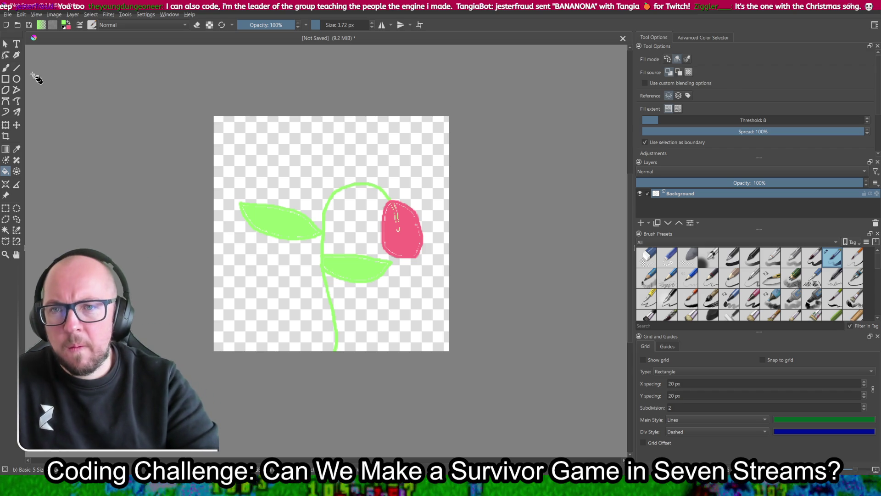
{"action": "left_click", "coordinate": [6, 69]}
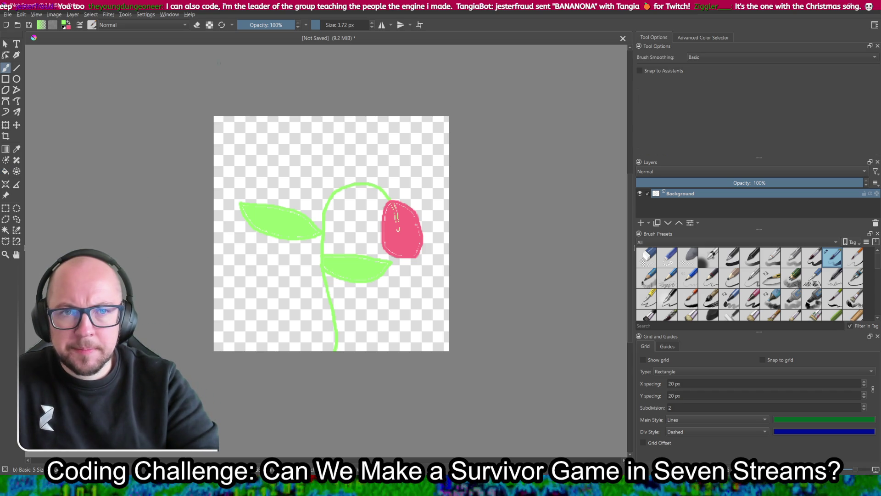
With a 12.5 px brush, thicken the top edge of the lower leaf
{"action": "left_click_drag", "start_coordinate": [316, 24], "coordinate": [322, 24]}
{"action": "left_click_drag", "start_coordinate": [391, 219], "coordinate": [403, 225]}
{"action": "key", "text": "ctrl+z"}
{"action": "mouse_move", "coordinate": [371, 265]}
{"action": "left_mouse_down"}
{"action": "mouse_move", "coordinate": [343, 255]}
{"action": "mouse_move", "coordinate": [324, 261]}
{"action": "mouse_move", "coordinate": [335, 271]}
{"action": "mouse_move", "coordinate": [383, 264]}
{"action": "mouse_move", "coordinate": [348, 278]}
{"action": "left_mouse_up"}
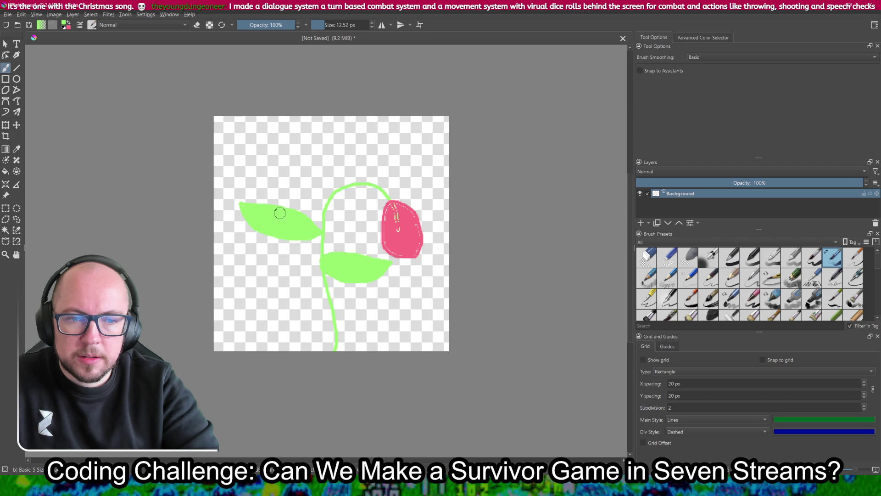
Sample the flower's pink, paint the bud with a 35 px brush, and zoom out to check
{"action": "left_click_drag", "start_coordinate": [324, 25], "coordinate": [318, 26]}
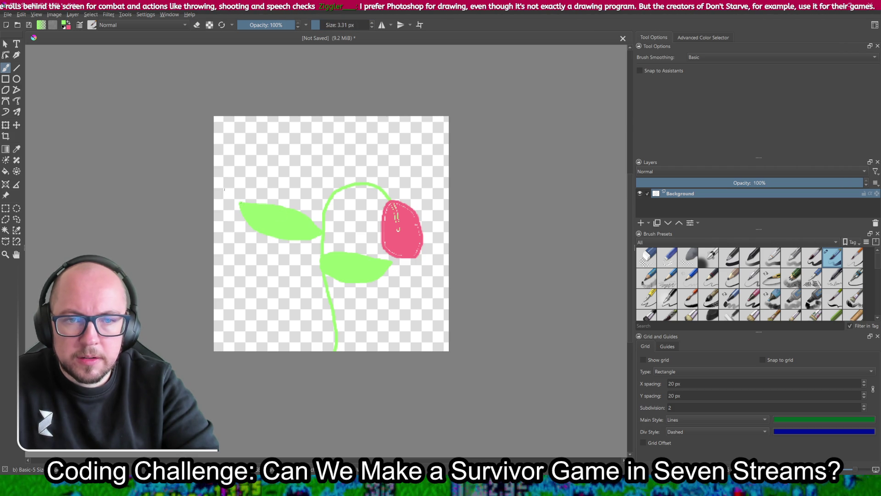
{"action": "left_click", "coordinate": [17, 151]}
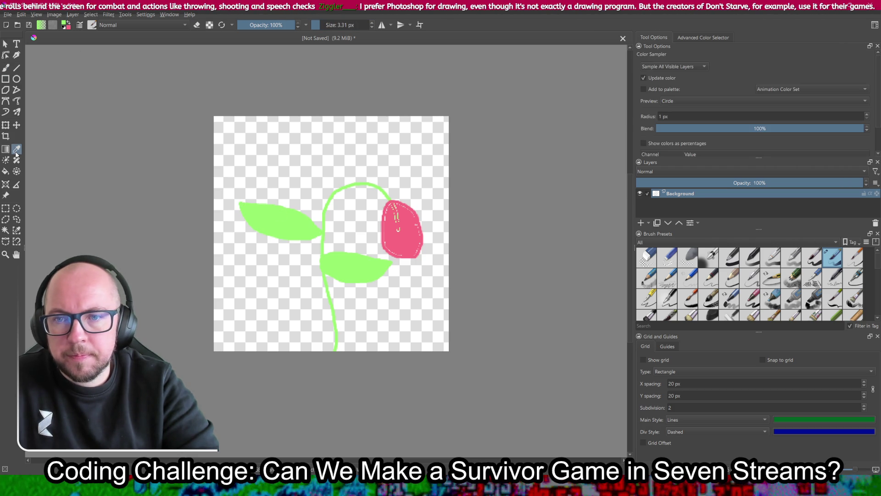
{"action": "left_click", "coordinate": [400, 240]}
{"action": "left_click", "coordinate": [6, 68]}
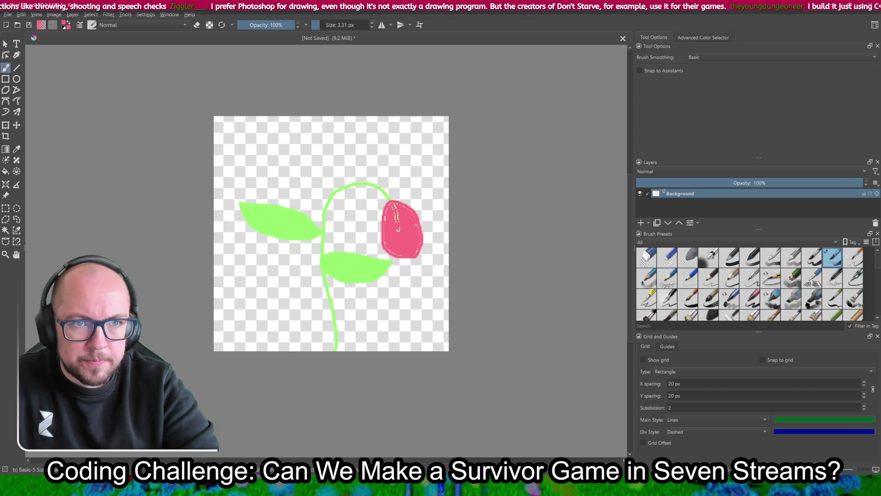
{"action": "left_click", "coordinate": [330, 24]}
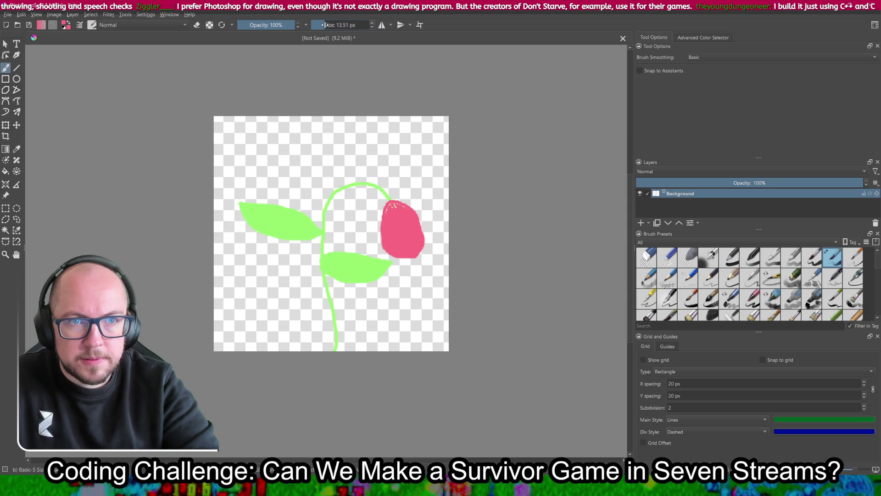
{"action": "scroll", "coordinate": [421, 224], "scroll_direction": "up", "scroll_amount": 5}
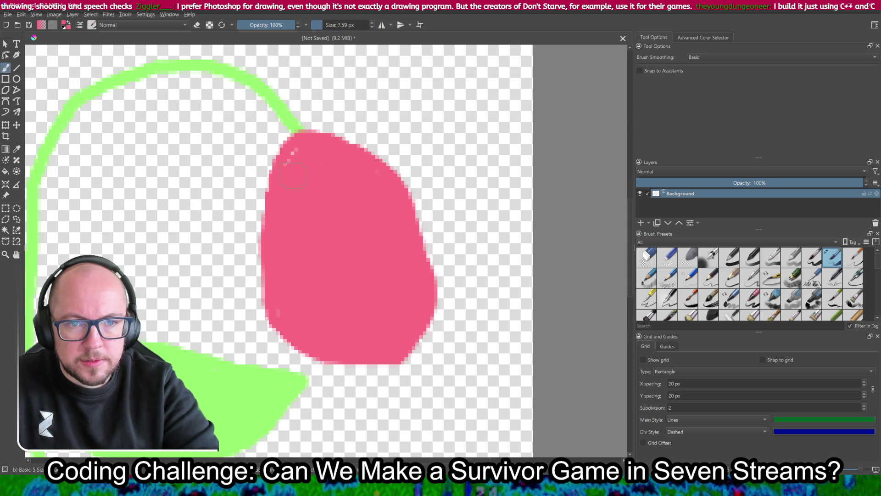
{"action": "scroll", "coordinate": [310, 153], "scroll_direction": "down", "scroll_amount": 6}
{"action": "scroll", "coordinate": [411, 174], "scroll_direction": "up", "scroll_amount": 3}
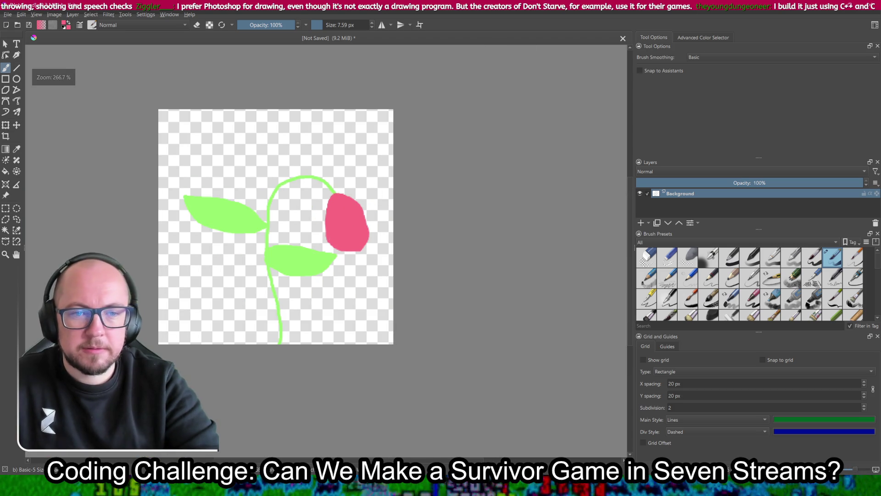
{"action": "key", "text": "ctrl+s"}
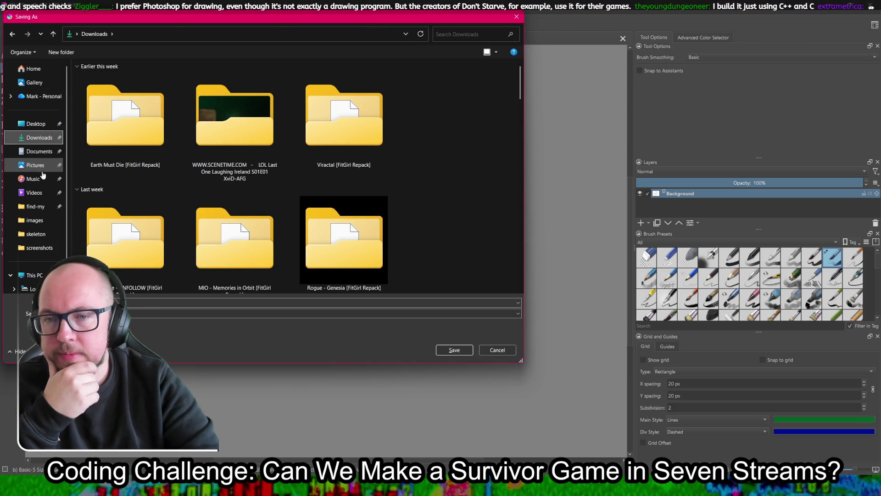
Save the flower drawing into the survivor project's images folder
{"action": "left_click", "coordinate": [35, 220]}
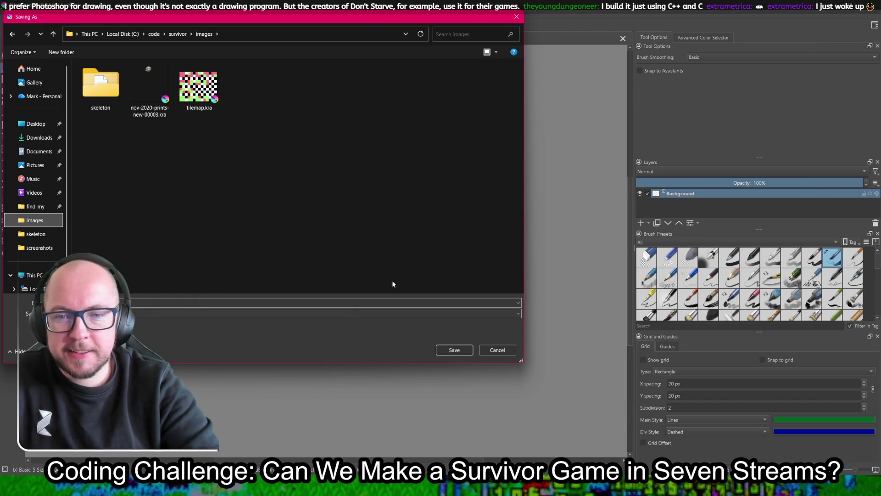
{"action": "left_click", "coordinate": [466, 353]}
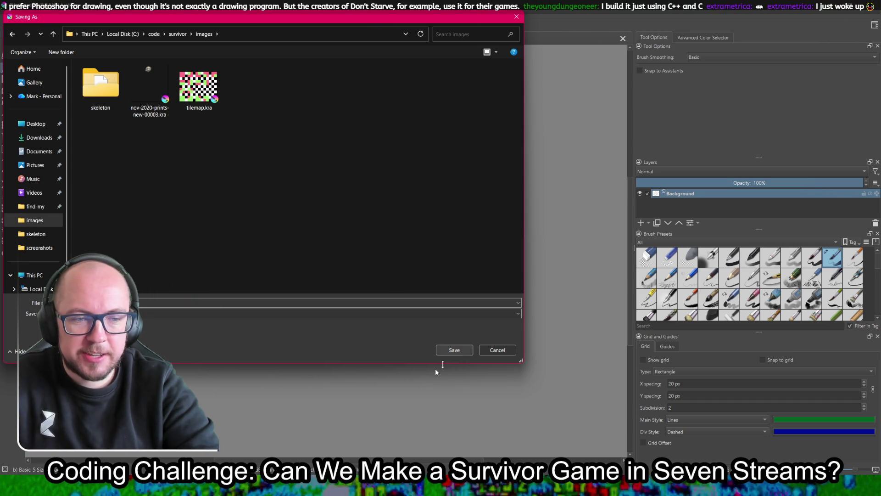
{"action": "left_click_drag", "start_coordinate": [362, 18], "coordinate": [880, 201]}
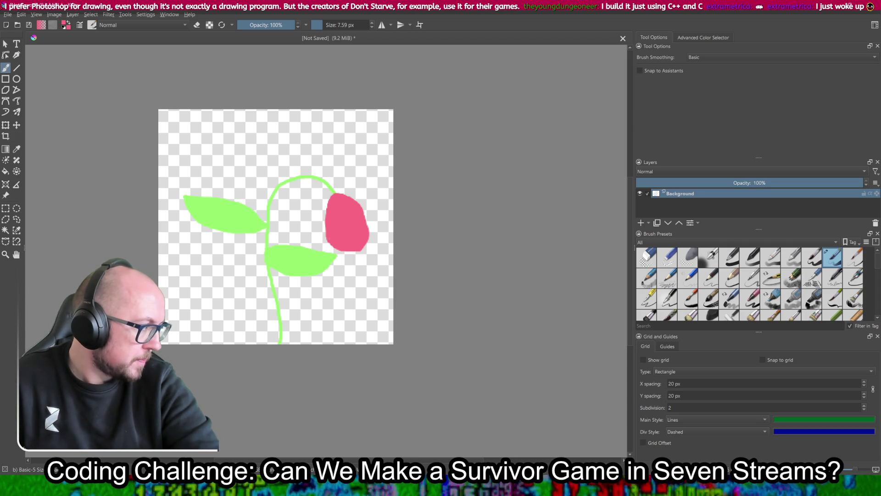
Search 'laptop extender screens' in a new Chrome tab and open the Blackview DCM6 product page
{"action": "key", "text": "alt+Tab"}
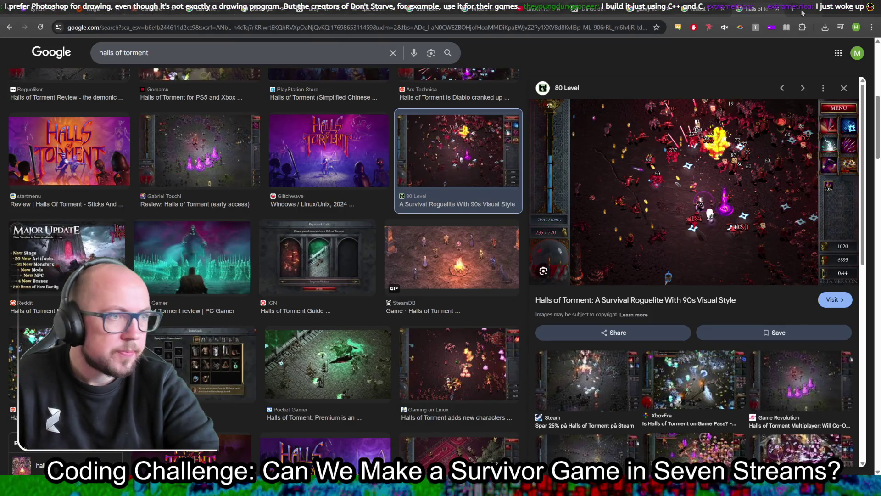
{"action": "left_click", "coordinate": [793, 8]}
{"action": "type", "text": "laptop ex"}
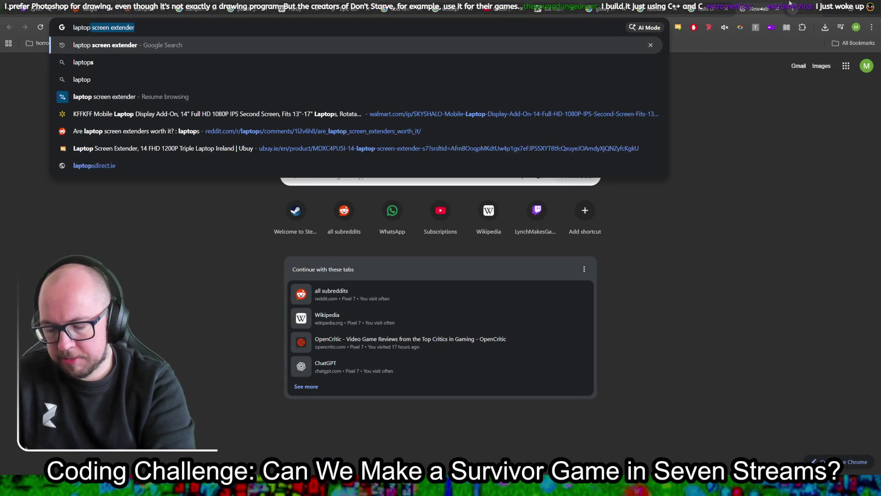
{"action": "type", "text": "te"}
{"action": "key", "text": "Down"}
{"action": "key", "text": "Return"}
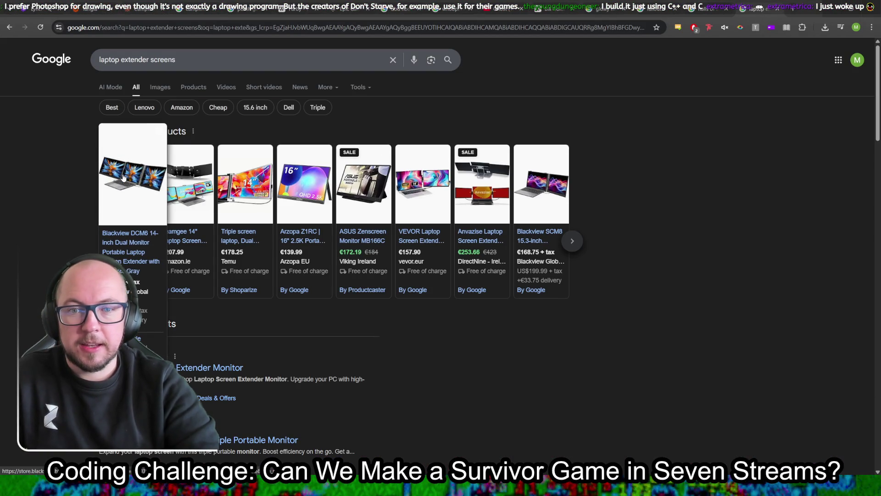
{"action": "left_click", "coordinate": [124, 178]}
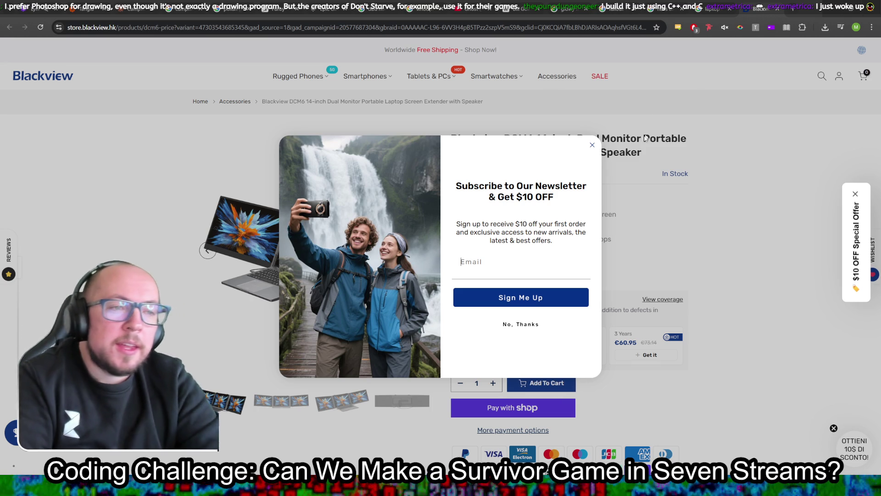
Dismiss the newsletter popup and flip through the extender's product photo thumbnails
{"action": "left_click", "coordinate": [592, 145]}
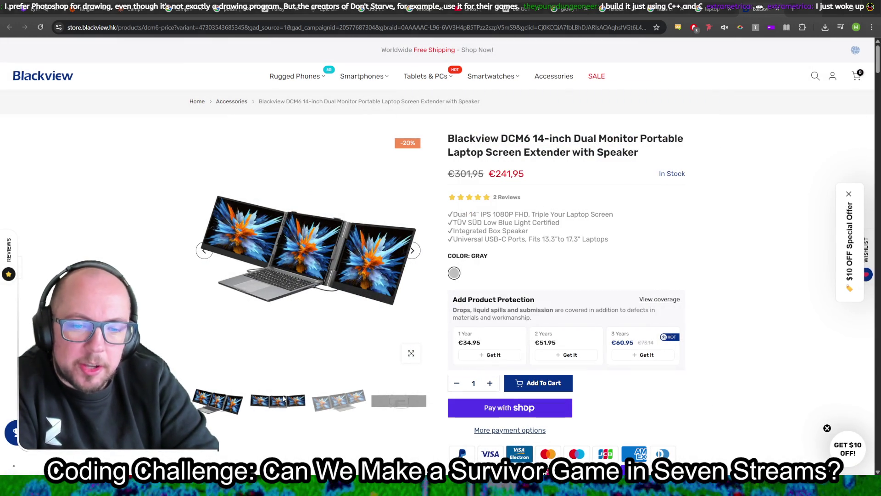
{"action": "left_click", "coordinate": [282, 402]}
{"action": "left_click", "coordinate": [339, 403]}
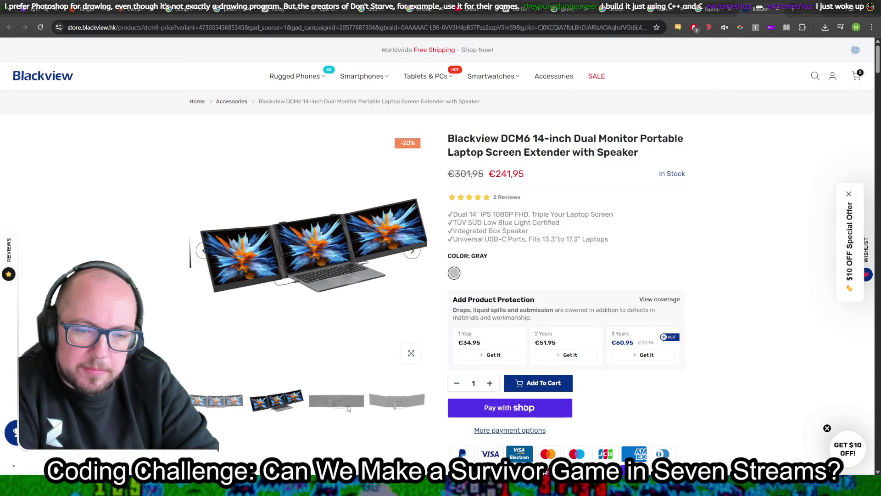
{"action": "left_click", "coordinate": [213, 406]}
{"action": "left_click", "coordinate": [212, 406]}
{"action": "left_click", "coordinate": [214, 406]}
{"action": "left_click", "coordinate": [215, 406]}
{"action": "left_click", "coordinate": [217, 406]}
{"action": "left_click", "coordinate": [217, 406]}
{"action": "left_click", "coordinate": [294, 411]}
{"action": "left_click", "coordinate": [296, 413]}
{"action": "left_click", "coordinate": [299, 413]}
{"action": "left_click", "coordinate": [299, 406]}
{"action": "left_click", "coordinate": [301, 405]}
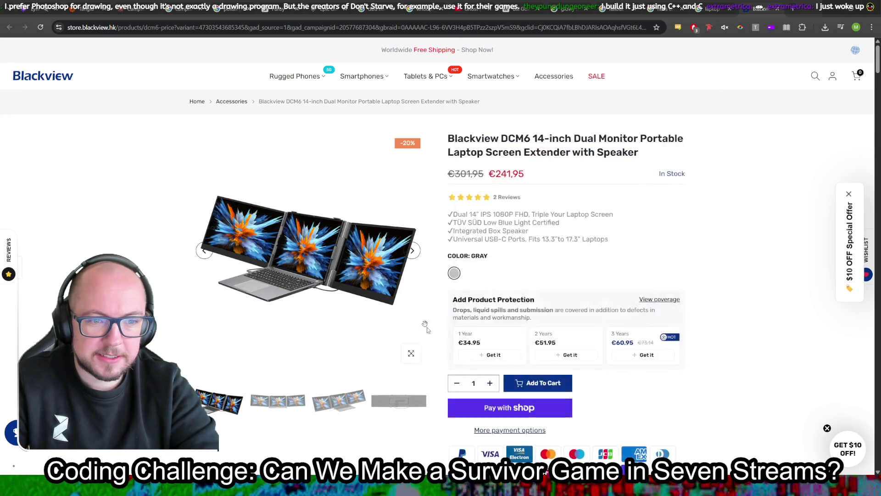
Browse the enlarged photo gallery, including the back-view and angled back-view shots
{"action": "left_click", "coordinate": [411, 354]}
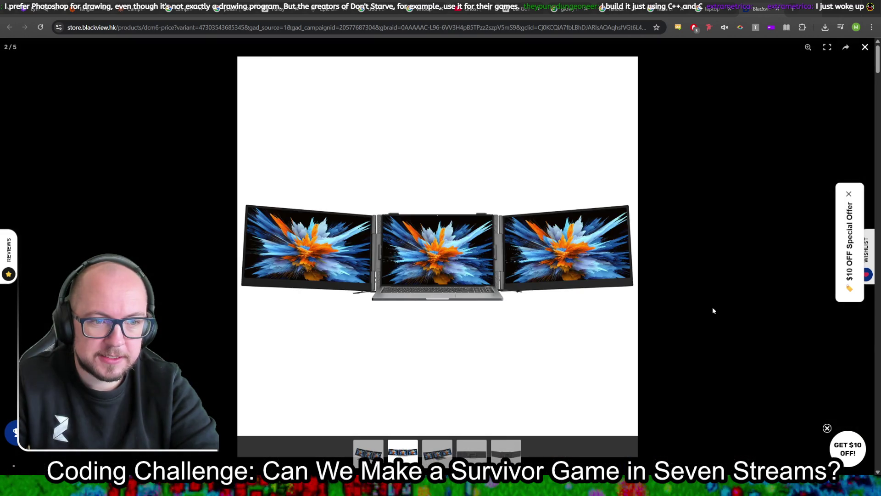
{"action": "key", "text": "Left"}
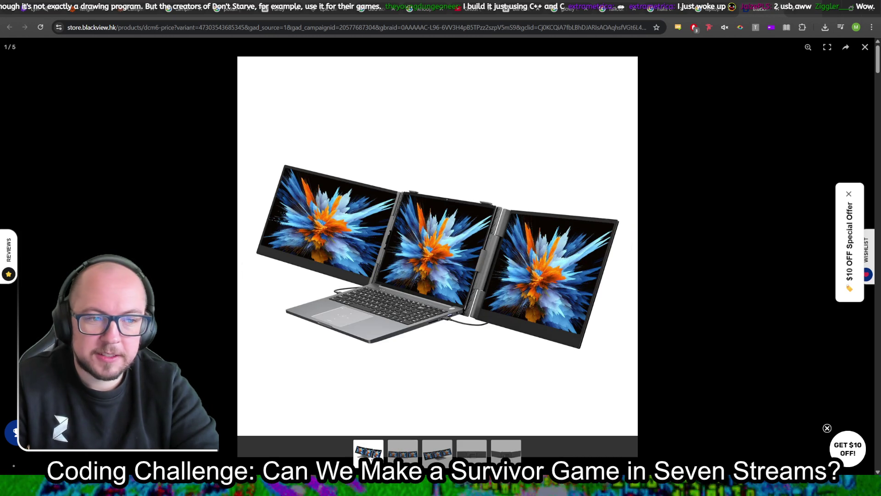
{"action": "left_click", "coordinate": [438, 453]}
{"action": "left_click", "coordinate": [482, 452]}
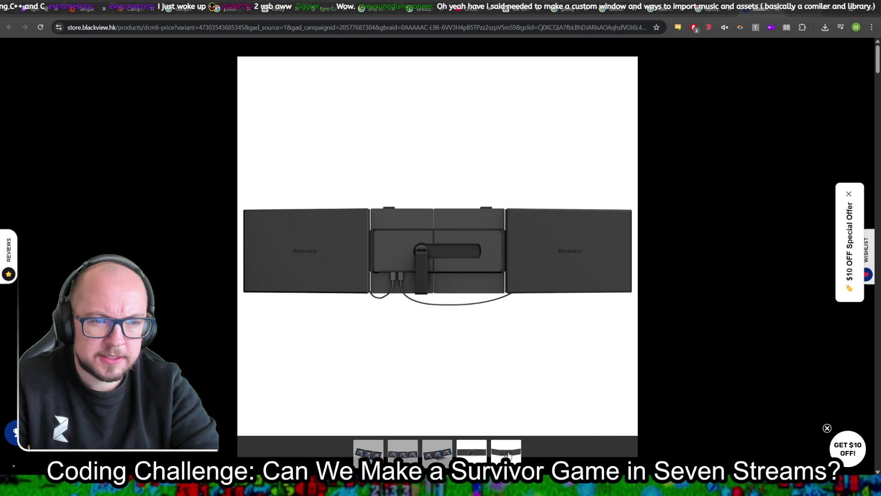
{"action": "left_click", "coordinate": [509, 455]}
{"action": "left_click", "coordinate": [368, 453]}
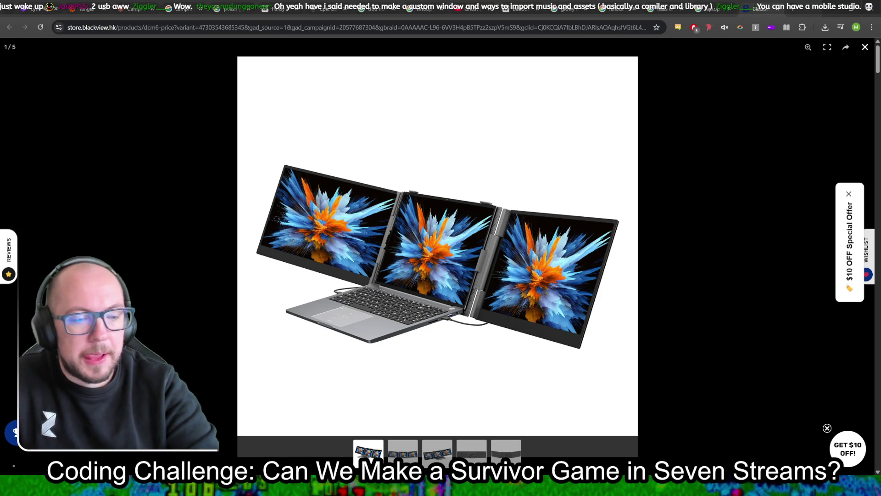
Glance at the flower drawing, then bring the Godot campfire scene to the front
{"action": "key", "text": "alt+Tab"}
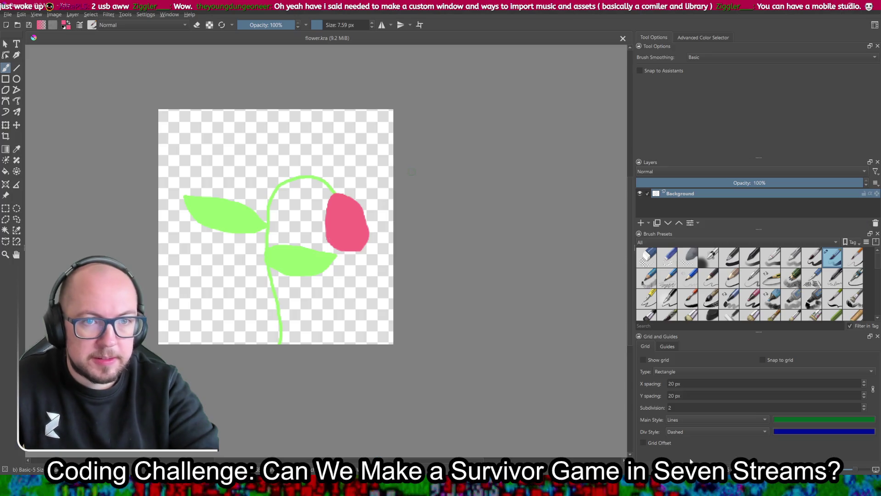
{"action": "key", "text": "alt+Tab"}
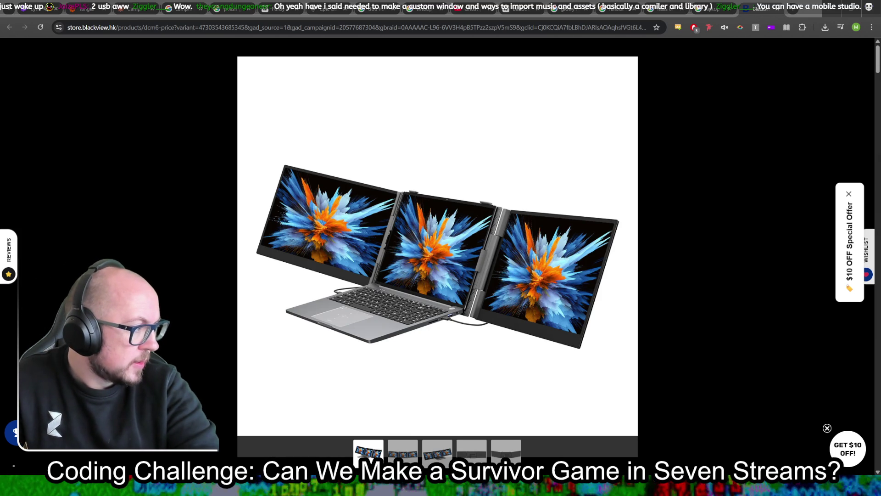
{"action": "mouse_move", "coordinate": [370, 418]}
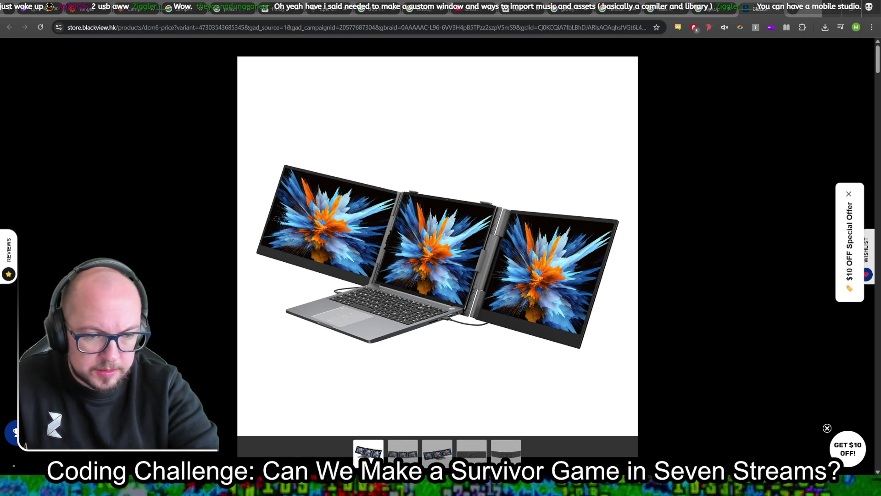
{"action": "key", "text": "alt+Tab"}
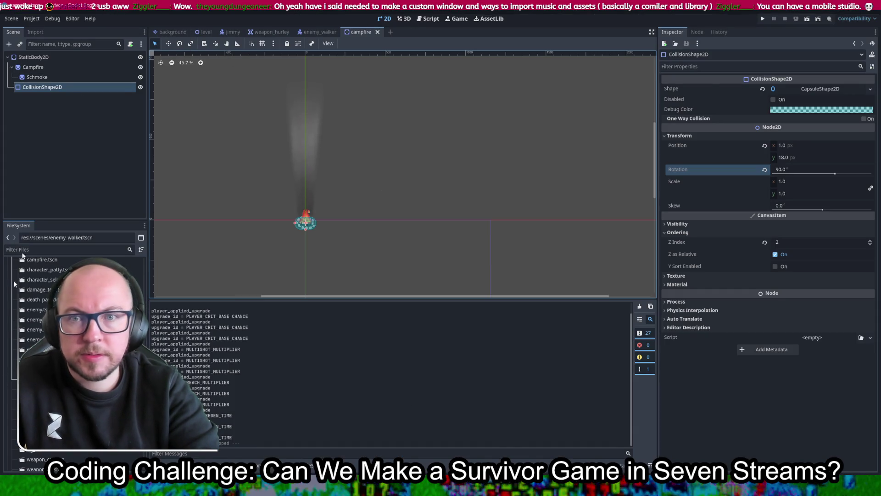
Drop flower.png into the campfire scene as a sprite, undo it, and switch to the level scene
{"action": "scroll", "coordinate": [18, 321], "scroll_direction": "down", "scroll_amount": 3}
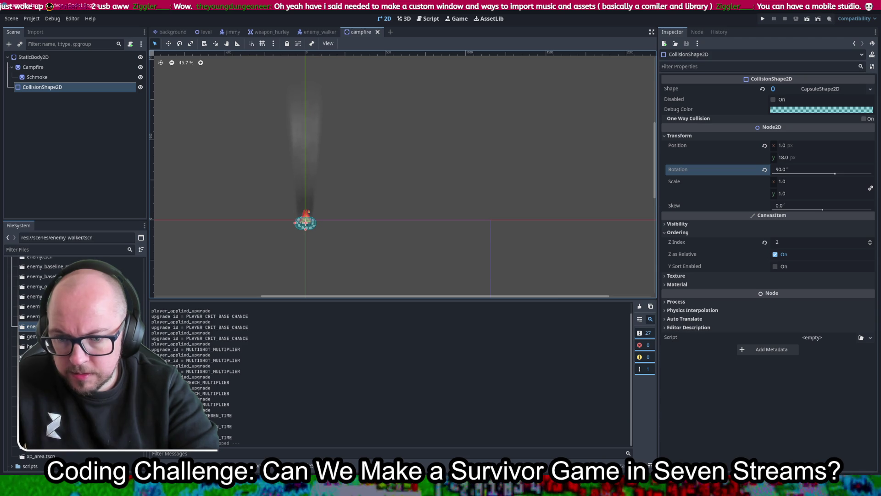
{"action": "scroll", "coordinate": [21, 356], "scroll_direction": "down", "scroll_amount": 5}
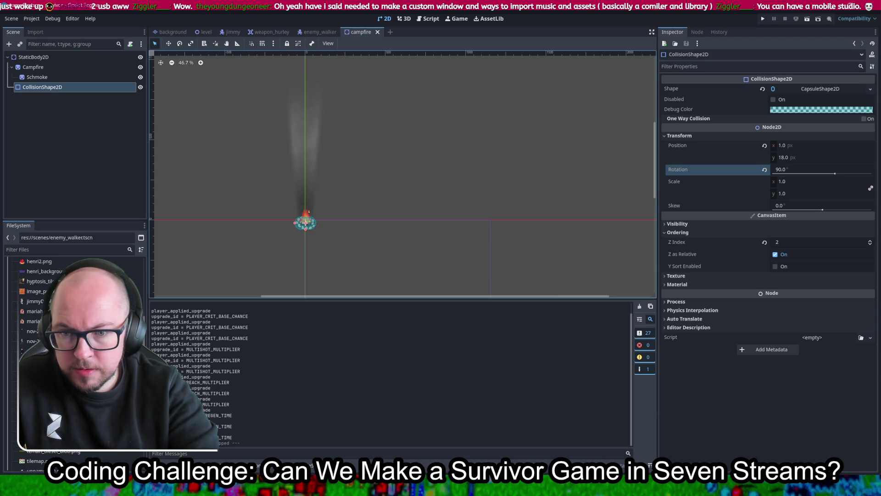
{"action": "scroll", "coordinate": [20, 349], "scroll_direction": "up", "scroll_amount": 5}
{"action": "mouse_move", "coordinate": [34, 310]}
{"action": "left_mouse_down"}
{"action": "mouse_move", "coordinate": [449, 222]}
{"action": "mouse_move", "coordinate": [380, 198]}
{"action": "mouse_move", "coordinate": [328, 217]}
{"action": "mouse_move", "coordinate": [338, 212]}
{"action": "left_mouse_up"}
{"action": "scroll", "coordinate": [367, 213], "scroll_direction": "up", "scroll_amount": 4}
{"action": "scroll", "coordinate": [366, 213], "scroll_direction": "up", "scroll_amount": 4}
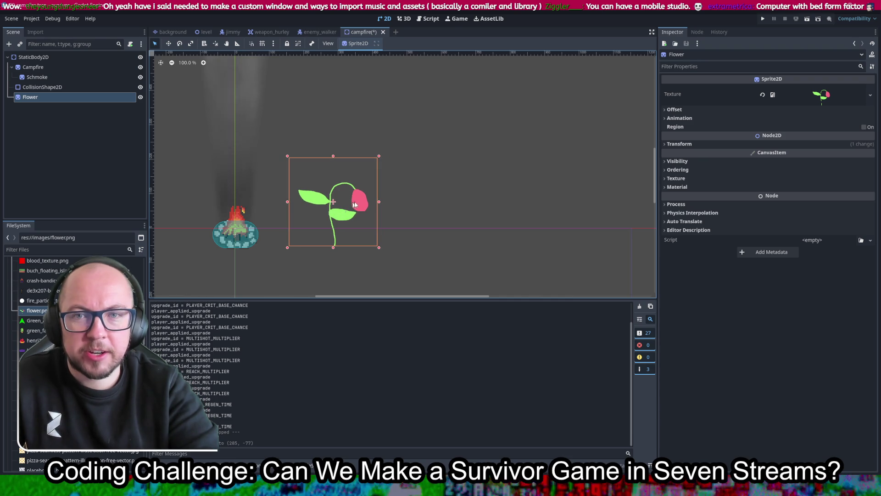
{"action": "key", "text": "ctrl+z"}
{"action": "key", "text": "ctrl+z"}
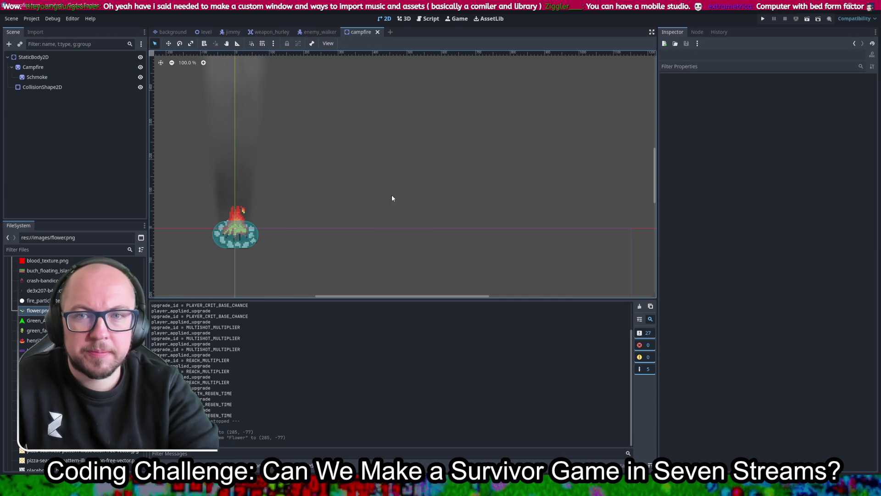
{"action": "left_click", "coordinate": [206, 33]}
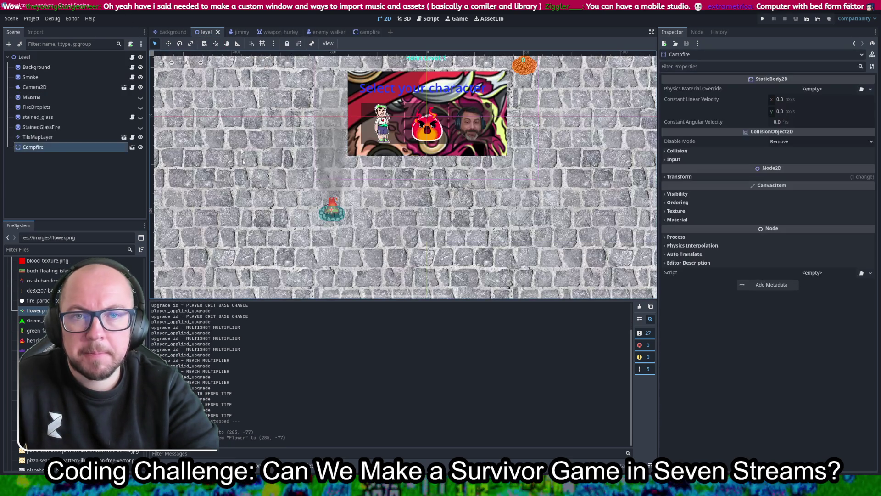
{"action": "mouse_move", "coordinate": [36, 310]}
{"action": "left_mouse_down"}
{"action": "mouse_move", "coordinate": [253, 193]}
{"action": "mouse_move", "coordinate": [246, 156]}
{"action": "left_mouse_up"}
{"action": "scroll", "coordinate": [245, 156], "scroll_direction": "up", "scroll_amount": 1}
{"action": "key", "text": "ctrl+s"}
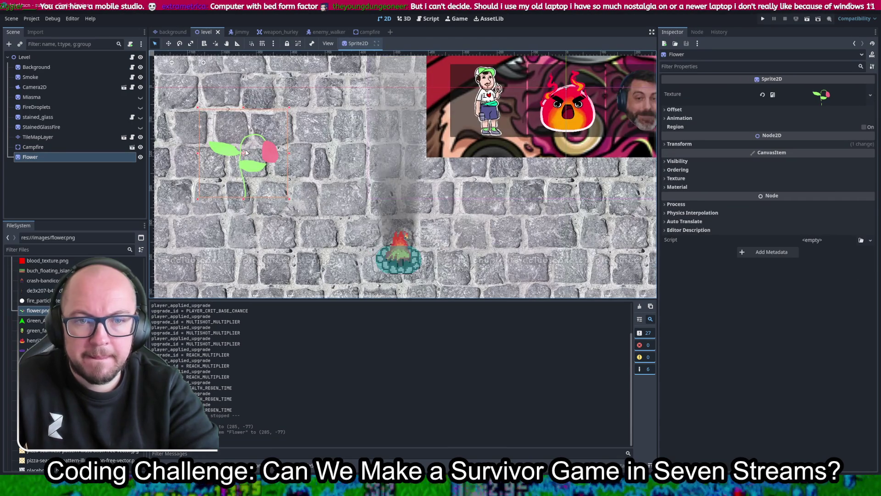
{"action": "scroll", "coordinate": [294, 142], "scroll_direction": "up", "scroll_amount": 4}
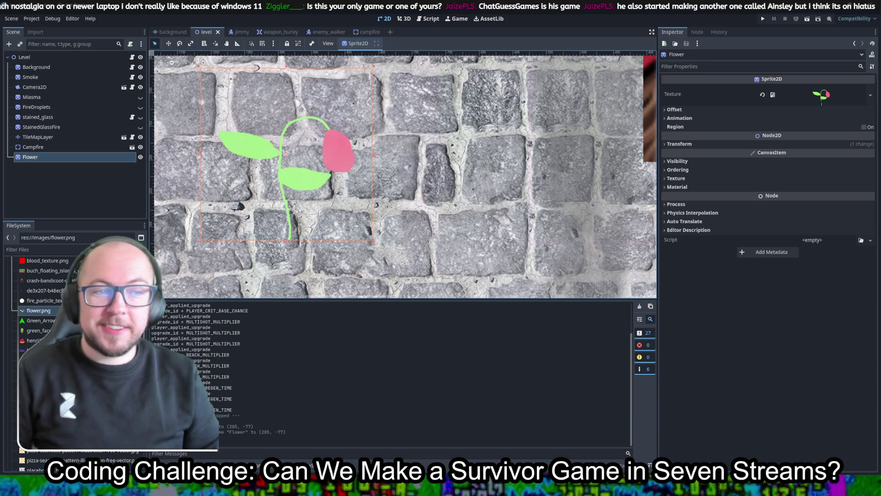
{"action": "scroll", "coordinate": [329, 165], "scroll_direction": "down", "scroll_amount": 1}
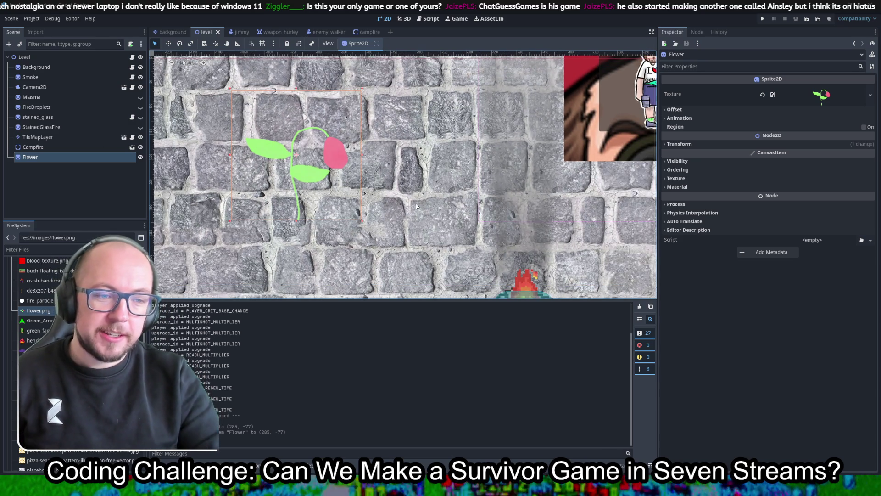
{"action": "scroll", "coordinate": [417, 202], "scroll_direction": "down", "scroll_amount": 2}
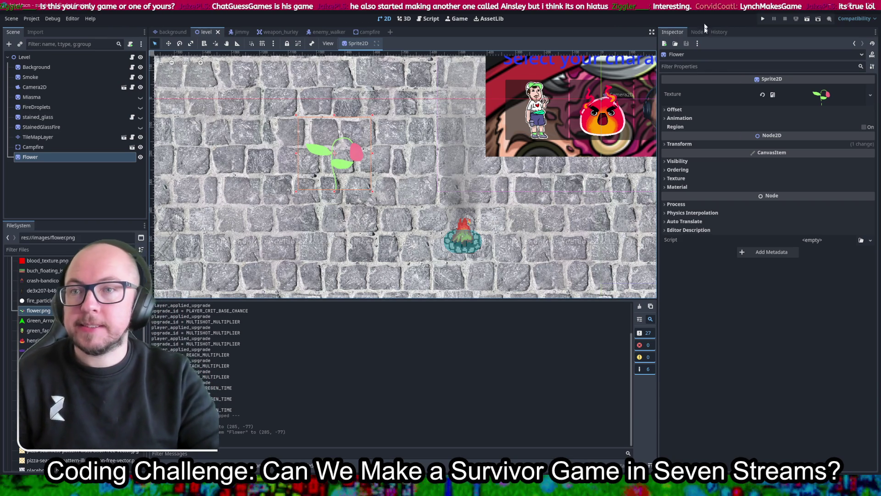
{"action": "scroll", "coordinate": [450, 183], "scroll_direction": "down", "scroll_amount": 2}
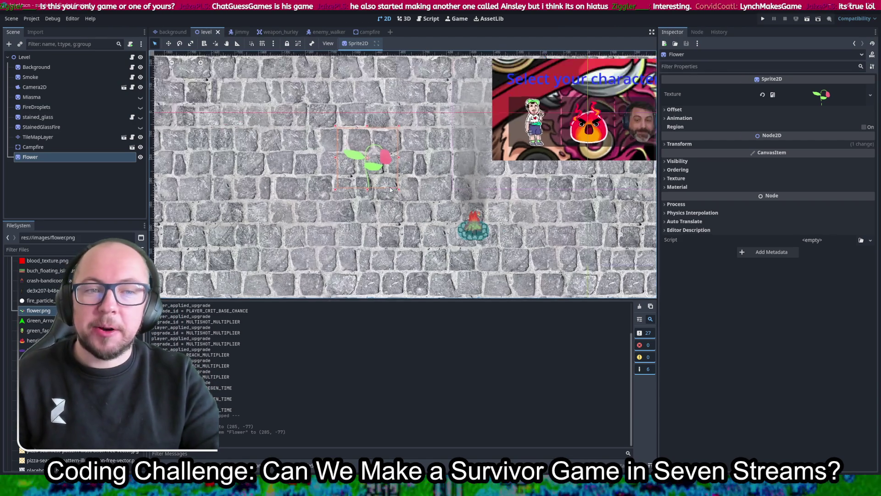
{"action": "scroll", "coordinate": [391, 190], "scroll_direction": "up", "scroll_amount": 1}
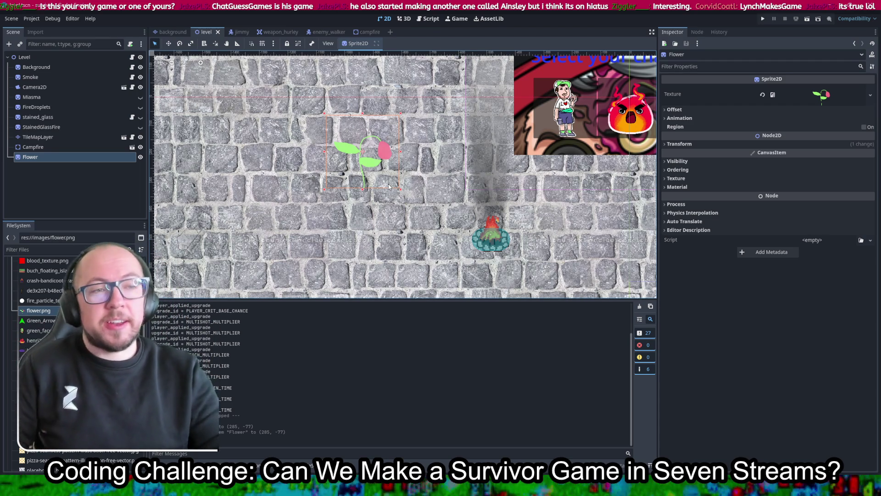
{"action": "mouse_move", "coordinate": [539, 210]}
{"action": "left_mouse_down"}
{"action": "mouse_move", "coordinate": [486, 203]}
{"action": "mouse_move", "coordinate": [540, 216]}
{"action": "mouse_move", "coordinate": [530, 210]}
{"action": "left_mouse_up"}
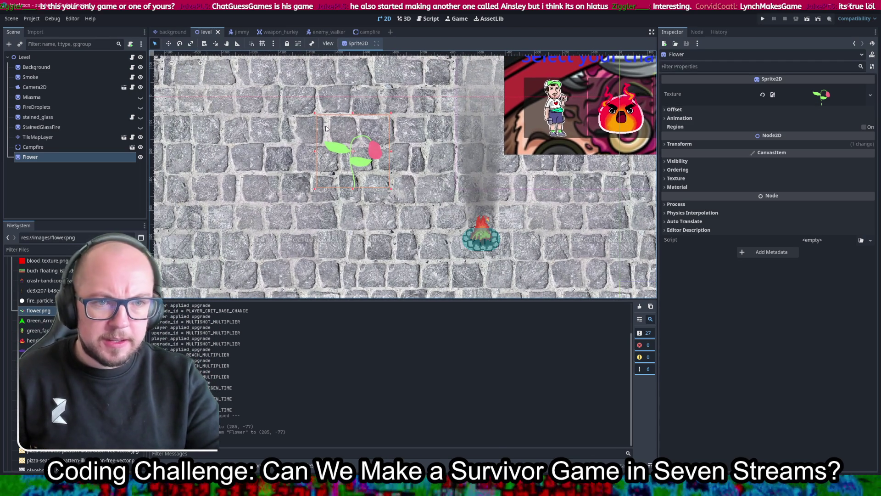
{"action": "scroll", "coordinate": [341, 146], "scroll_direction": "up", "scroll_amount": 4}
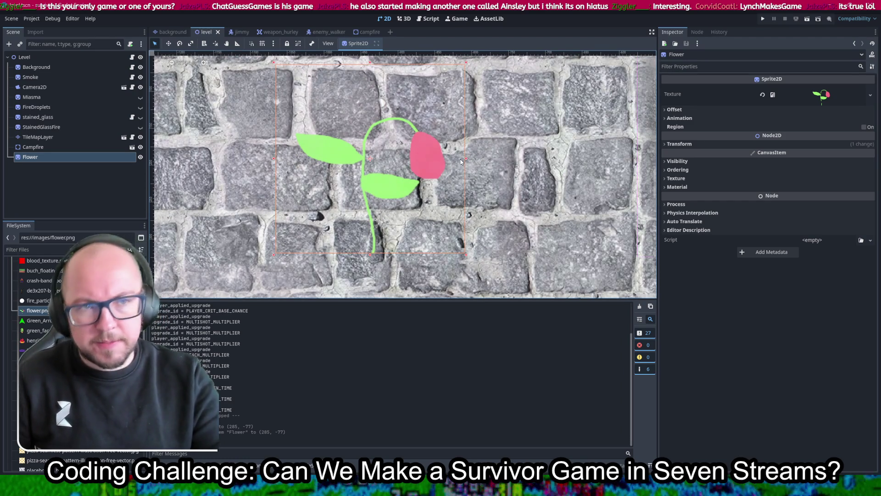
{"action": "left_click", "coordinate": [433, 19]}
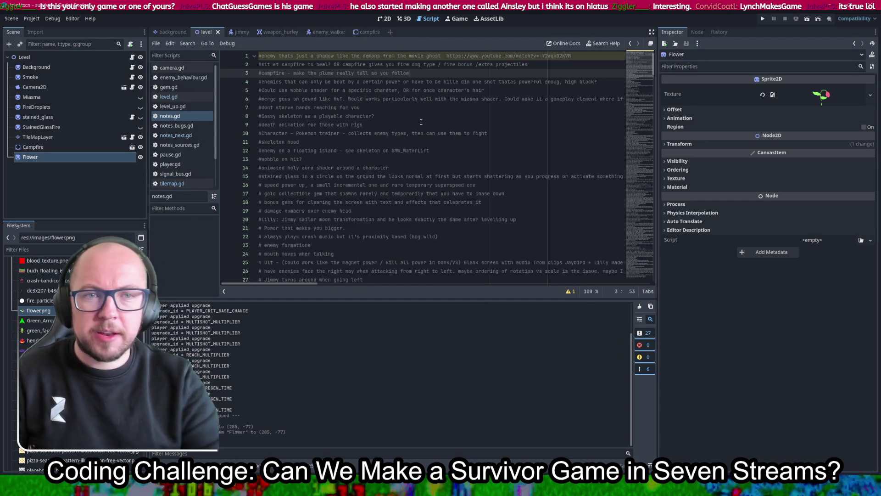
Add the note '#cool fire flower that grows out of fire or lava or campfire sometimes' after line 3
{"action": "key", "text": "Return"}
{"action": "type", "text": "#cool fire fl"}
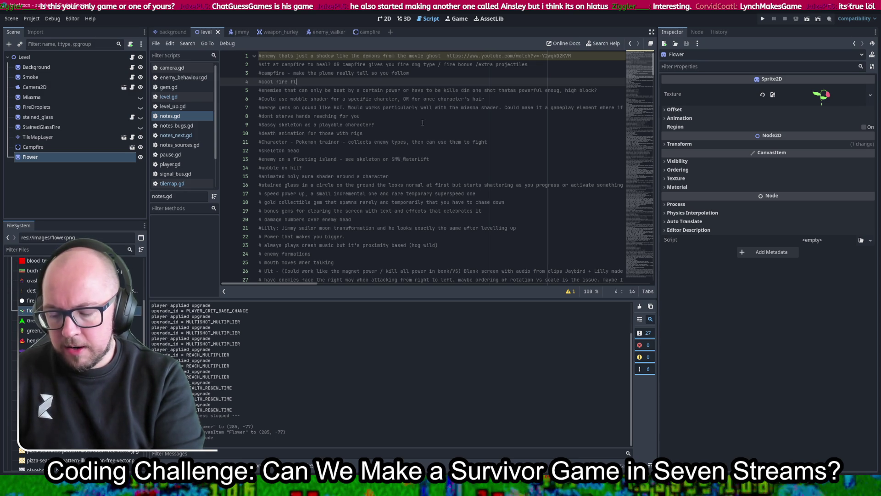
{"action": "type", "text": "ower that grows out of fire or lava or cmapfire sometimes"}
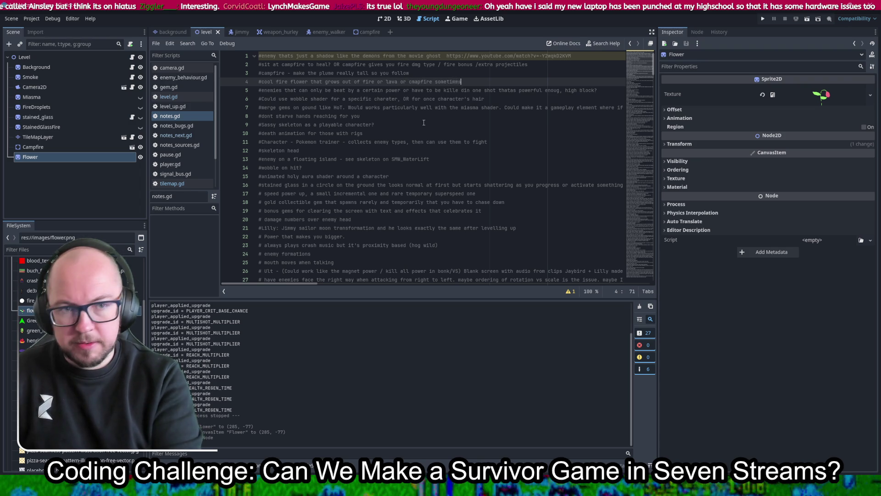
{"action": "key", "text": "Return"}
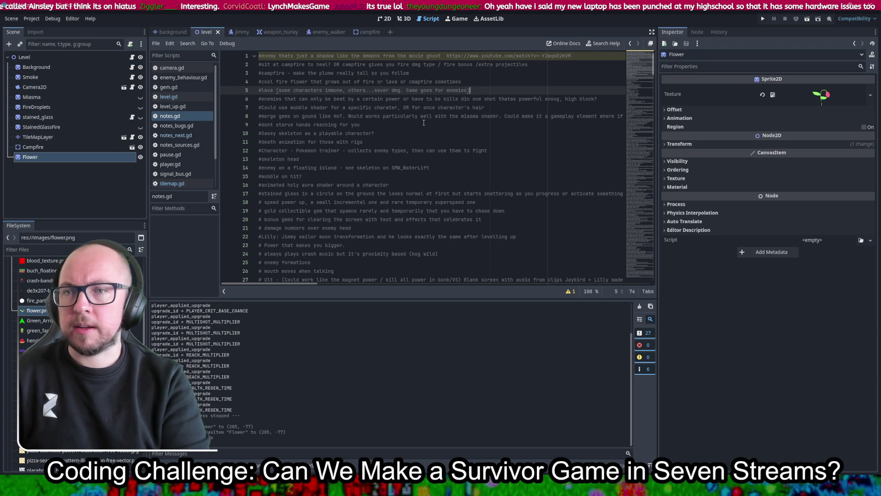
{"action": "type", "text": "#lava (some characters immune, others...sever dmg. Same goes for enemies)"}
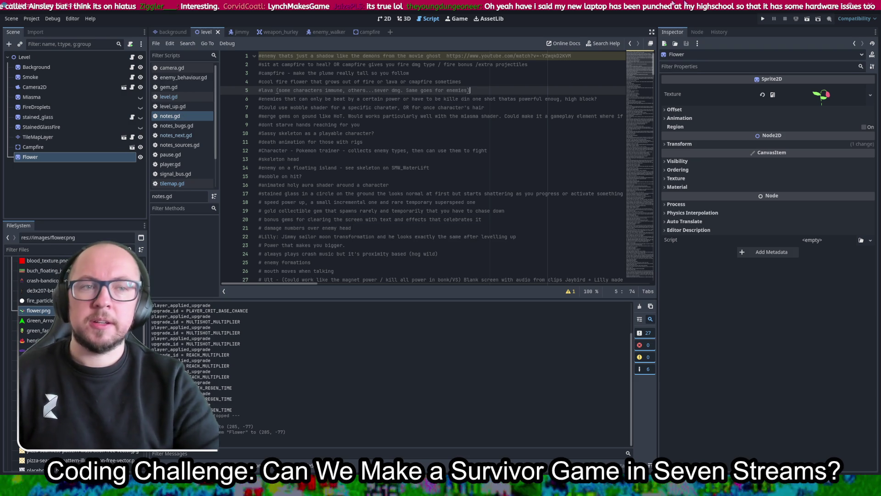
Switch back to the 2D level view in place of the notes script
{"action": "left_click", "coordinate": [383, 20]}
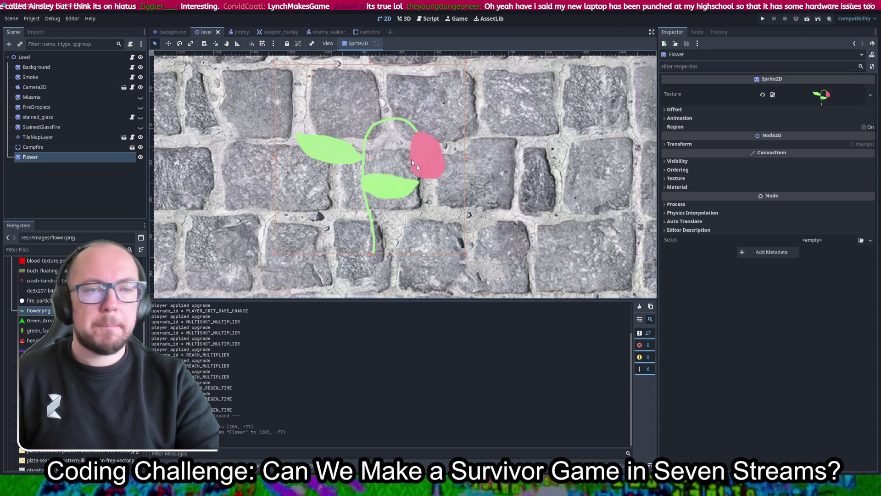
{"action": "scroll", "coordinate": [428, 218], "scroll_direction": "down", "scroll_amount": 1}
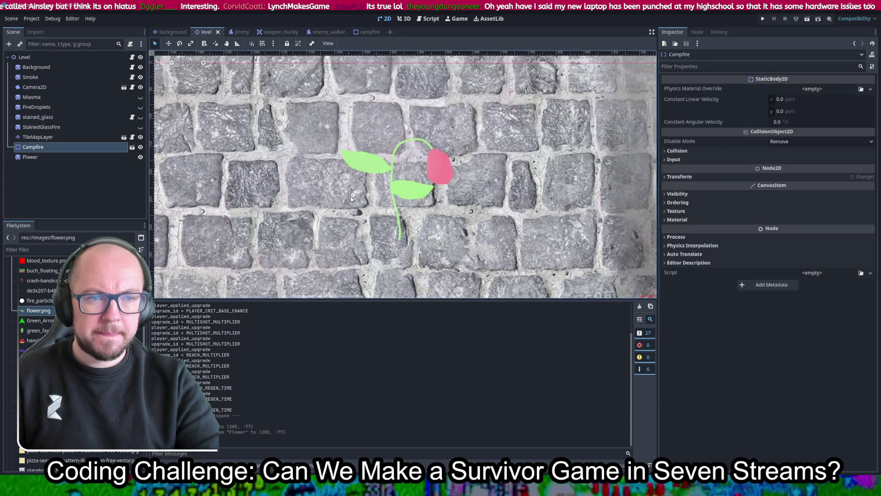
{"action": "scroll", "coordinate": [431, 188], "scroll_direction": "up", "scroll_amount": 2}
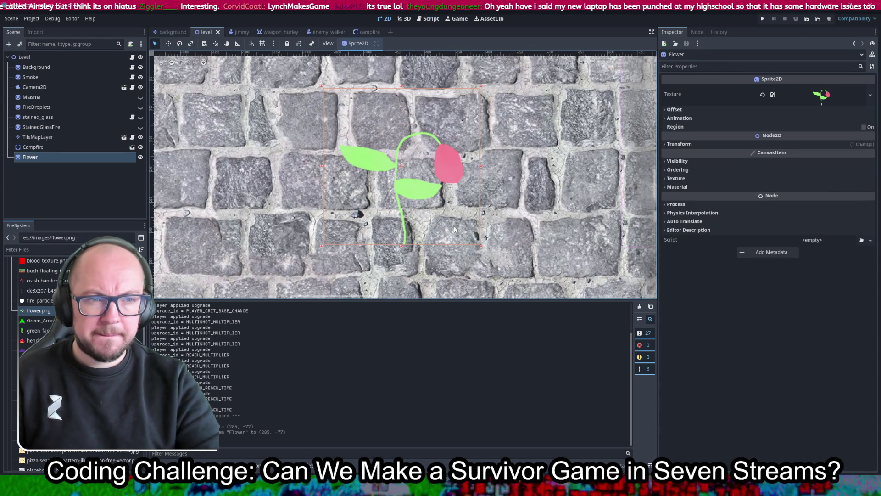
Inspect the Smoke node's Material settings, then reselect the Flower sprite
{"action": "left_click", "coordinate": [533, 114]}
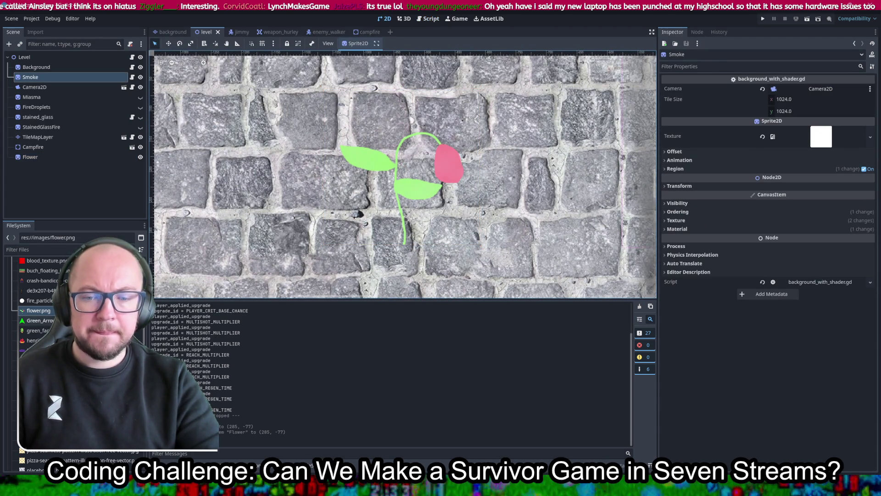
{"action": "scroll", "coordinate": [75, 358], "scroll_direction": "down", "scroll_amount": 10}
{"action": "scroll", "coordinate": [76, 358], "scroll_direction": "down", "scroll_amount": 5}
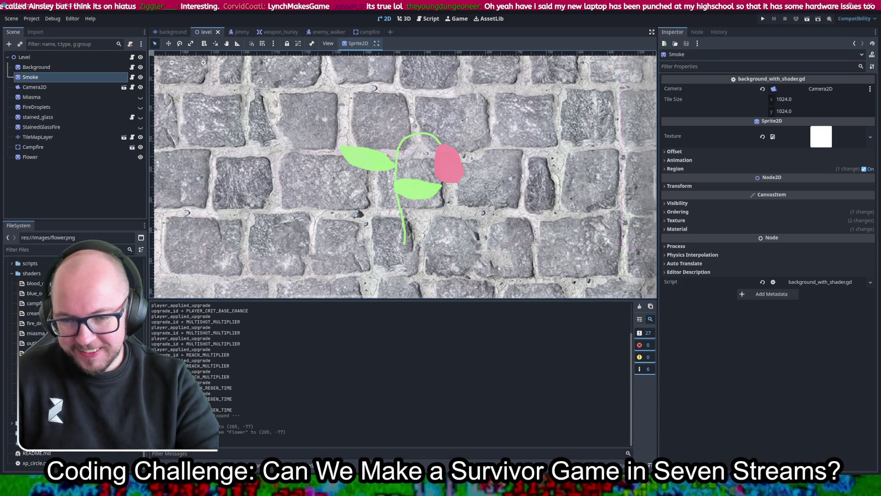
{"action": "left_click", "coordinate": [693, 230]}
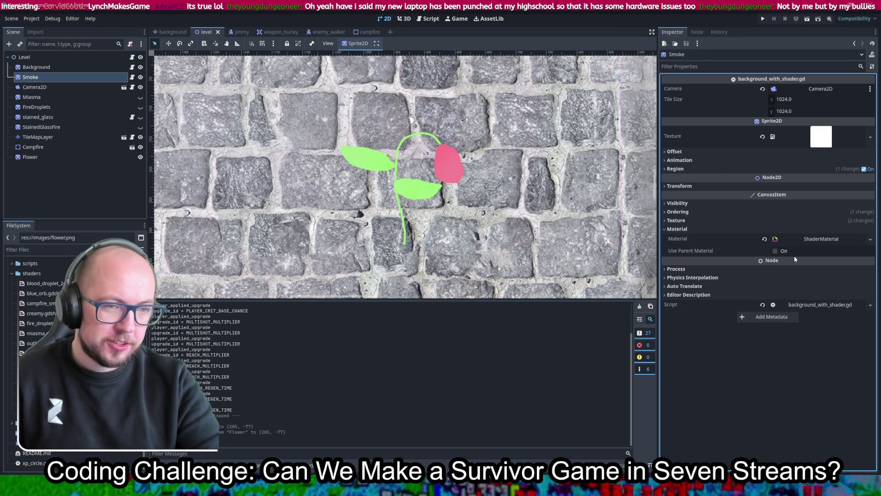
{"action": "left_click", "coordinate": [45, 160]}
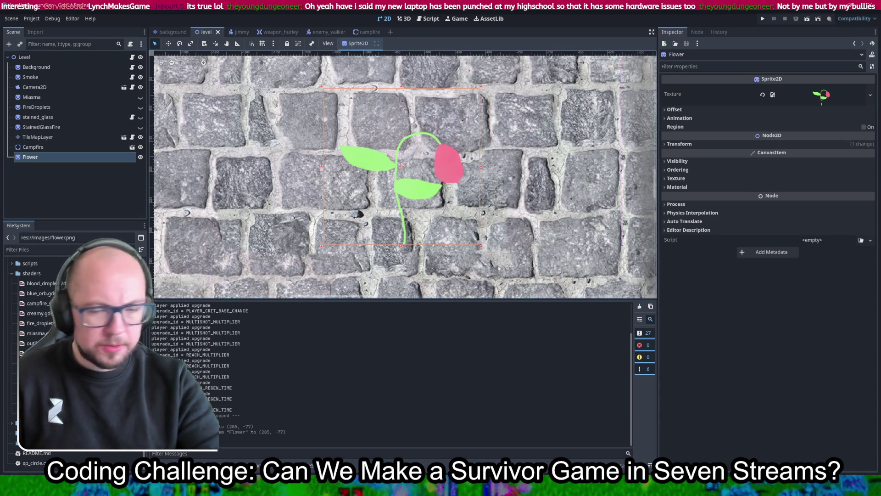
Try wobble, droplet, trails, stained glass, smoke and shadow shaders on Flower, ending with outline.gdshader
{"action": "mouse_move", "coordinate": [36, 362]}
{"action": "left_mouse_down"}
{"action": "mouse_move", "coordinate": [473, 387]}
{"action": "mouse_move", "coordinate": [828, 246]}
{"action": "mouse_move", "coordinate": [779, 231]}
{"action": "mouse_move", "coordinate": [813, 197]}
{"action": "left_mouse_up"}
{"action": "left_click", "coordinate": [698, 186]}
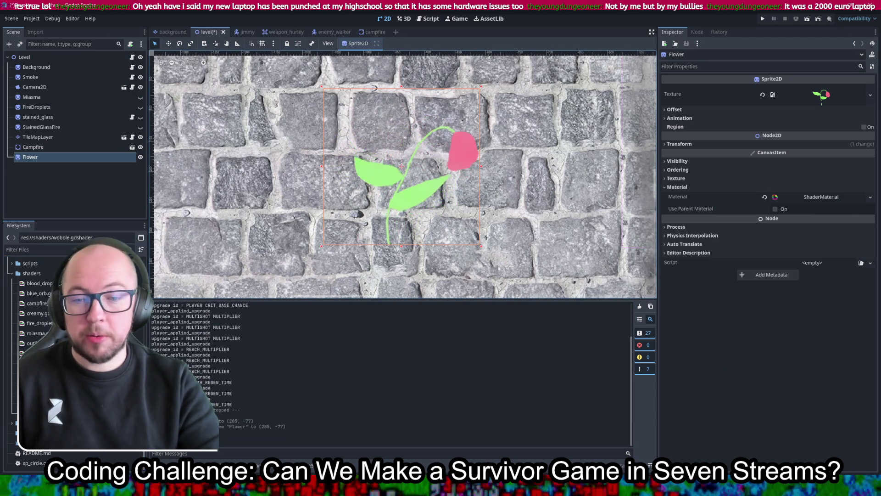
{"action": "mouse_move", "coordinate": [37, 353]}
{"action": "left_mouse_down"}
{"action": "mouse_move", "coordinate": [306, 367]}
{"action": "mouse_move", "coordinate": [519, 229]}
{"action": "mouse_move", "coordinate": [828, 197]}
{"action": "left_mouse_up"}
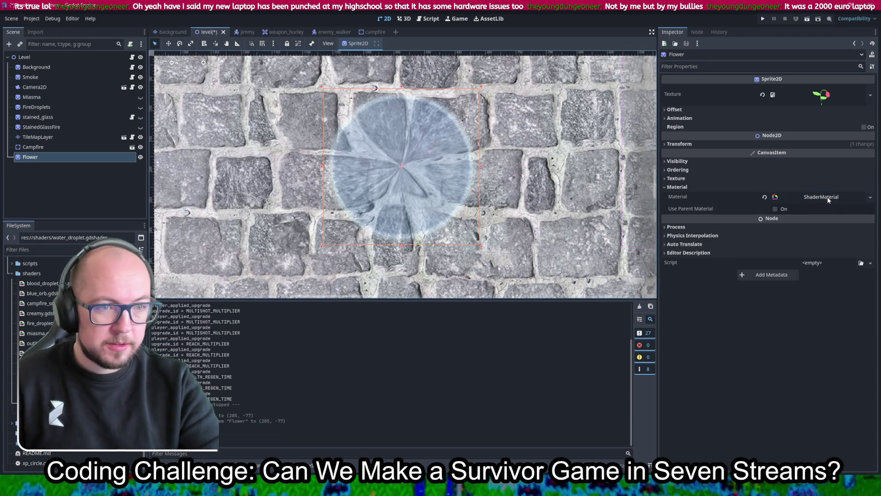
{"action": "left_click_drag", "start_coordinate": [37, 363], "coordinate": [800, 197]}
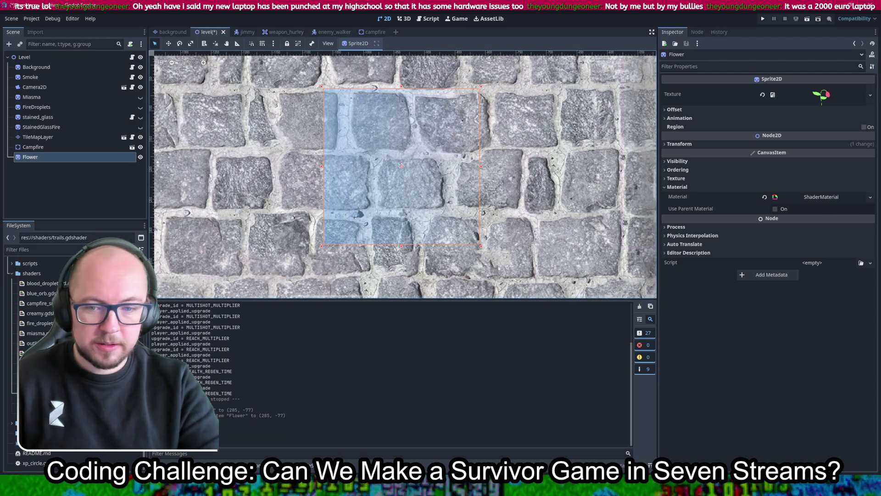
{"action": "left_click_drag", "start_coordinate": [37, 353], "coordinate": [821, 196]}
{"action": "left_click_drag", "start_coordinate": [37, 343], "coordinate": [822, 196]}
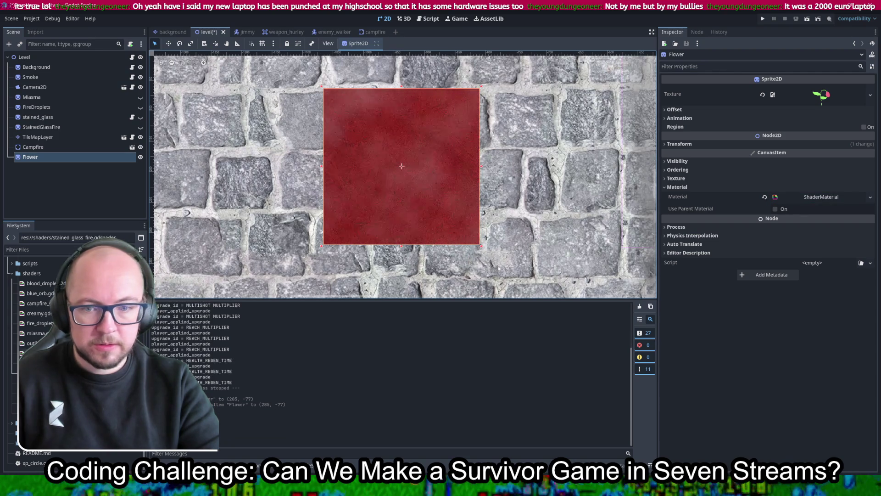
{"action": "left_click_drag", "start_coordinate": [36, 364], "coordinate": [801, 201]}
{"action": "mouse_move", "coordinate": [36, 354]}
{"action": "left_mouse_down"}
{"action": "mouse_move", "coordinate": [822, 184]}
{"action": "mouse_move", "coordinate": [817, 197]}
{"action": "left_mouse_up"}
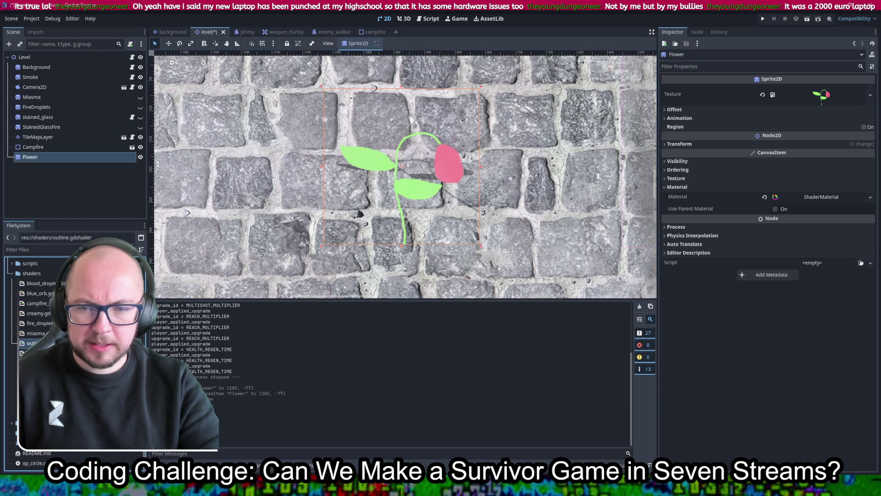
{"action": "mouse_move", "coordinate": [33, 343]}
{"action": "left_mouse_down"}
{"action": "mouse_move", "coordinate": [466, 300]}
{"action": "mouse_move", "coordinate": [800, 200]}
{"action": "left_mouse_up"}
Delete shadow.gdshader from the shaders folder
{"action": "left_click", "coordinate": [32, 353]}
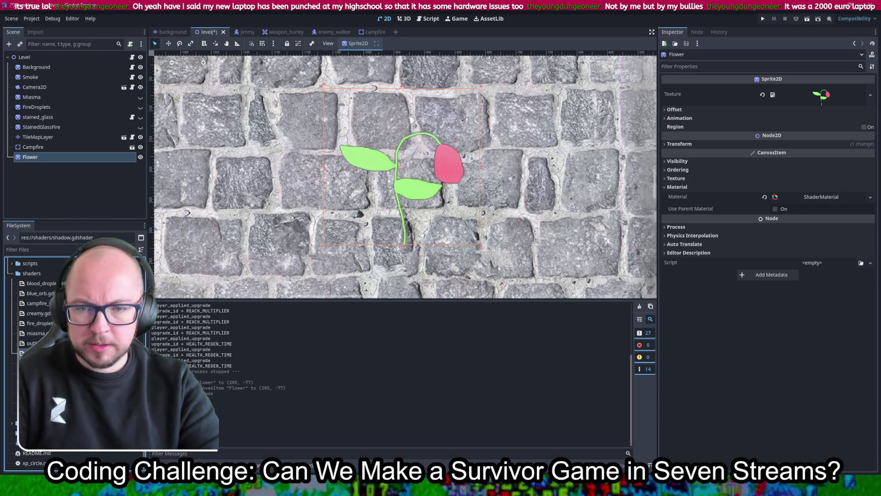
{"action": "key", "text": "Delete"}
{"action": "key", "text": "Return"}
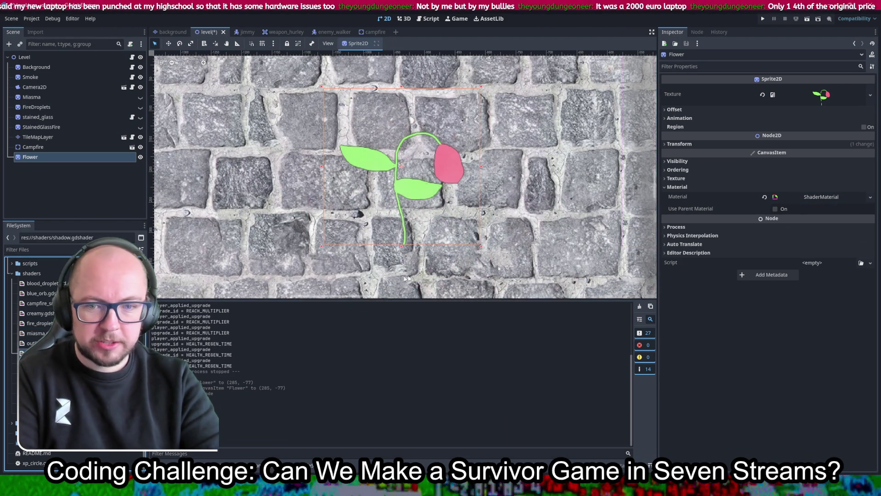
Expand the Flower's shader material and review the outline colour in Shader Parameters
{"action": "left_click", "coordinate": [821, 197]}
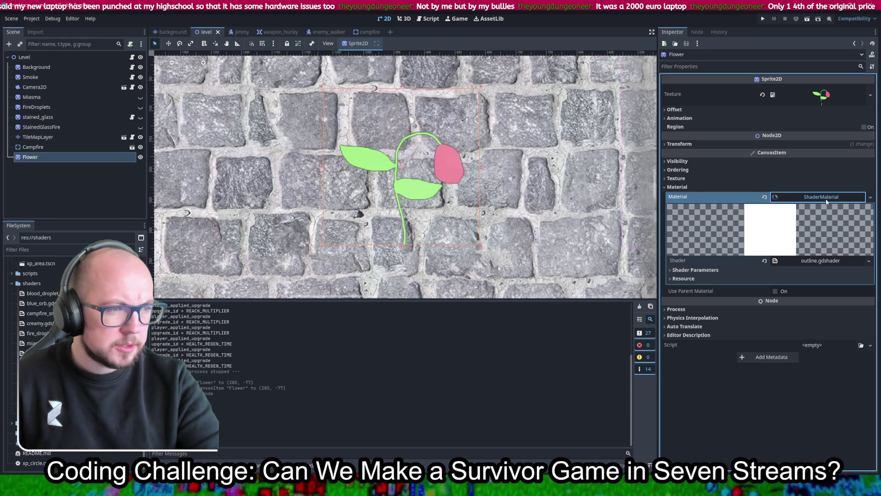
{"action": "left_click", "coordinate": [821, 260]}
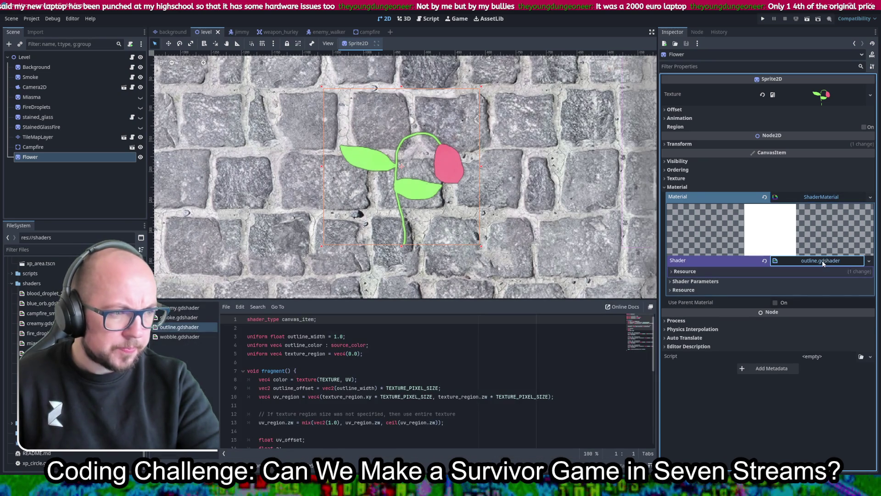
{"action": "left_click", "coordinate": [754, 282]}
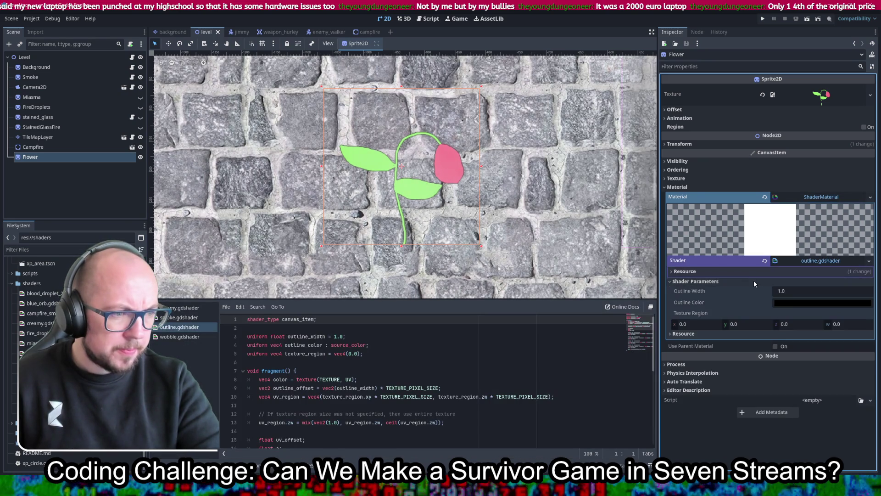
{"action": "left_click", "coordinate": [796, 303]}
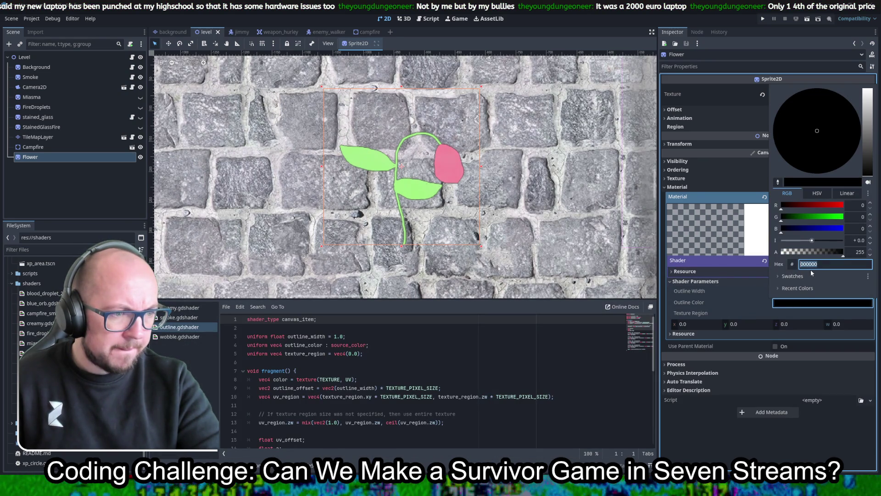
{"action": "left_click", "coordinate": [727, 288]}
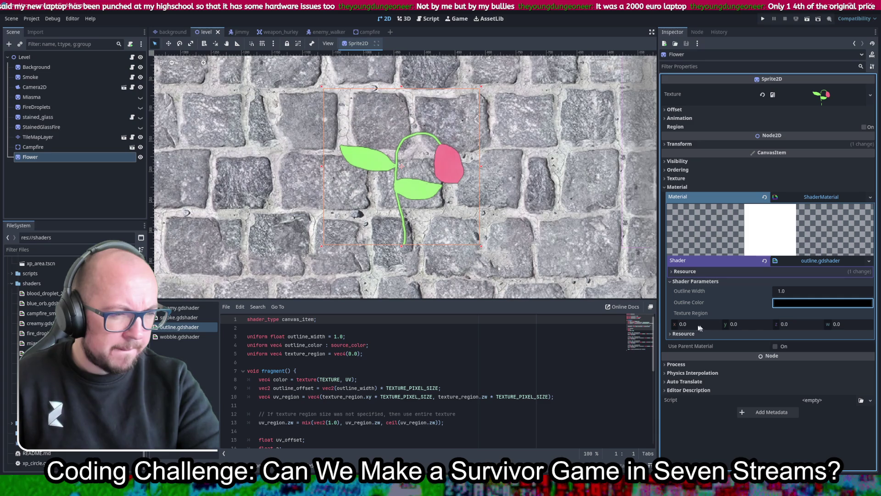
Set Outline Width to 10.0 and zoom in to inspect the thick black outline
{"action": "left_click", "coordinate": [806, 291]}
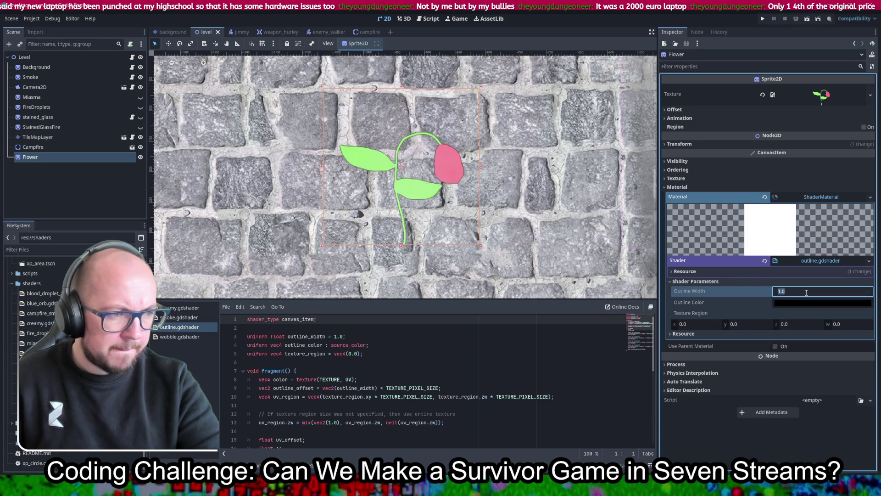
{"action": "type", "text": "1"}
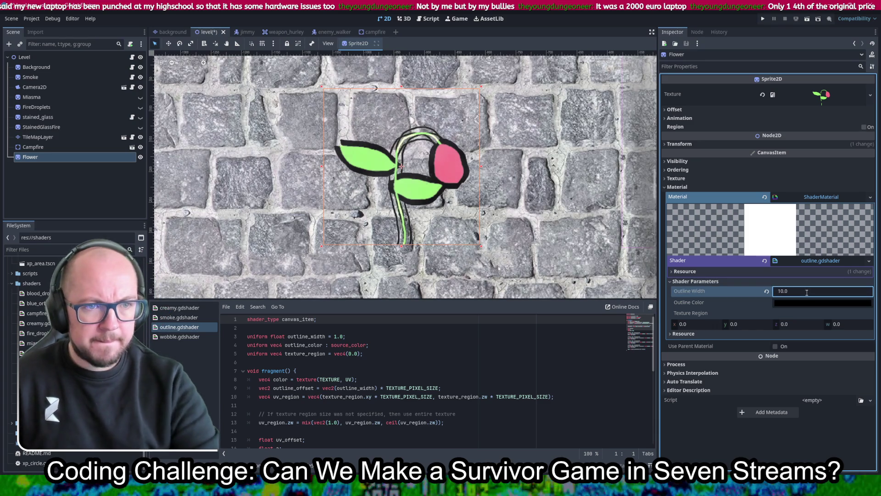
{"action": "left_click", "coordinate": [354, 116]}
{"action": "scroll", "coordinate": [404, 157], "scroll_direction": "up", "scroll_amount": 5}
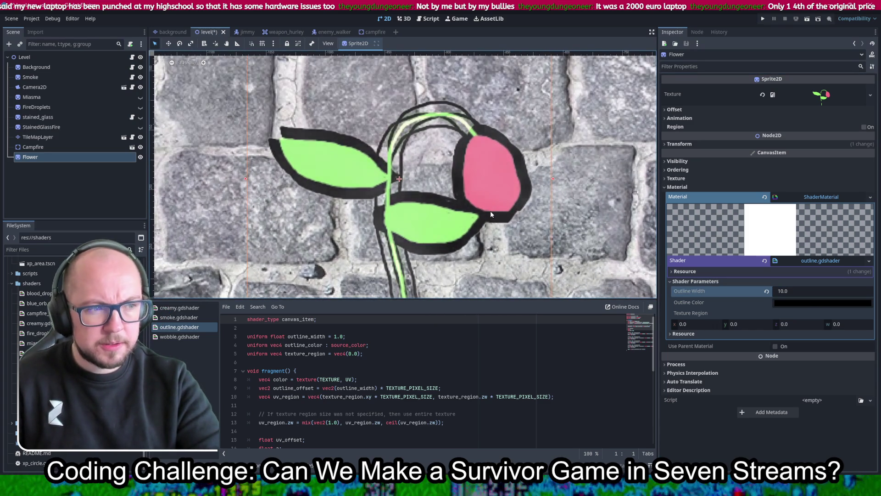
{"action": "scroll", "coordinate": [490, 214], "scroll_direction": "down", "scroll_amount": 4}
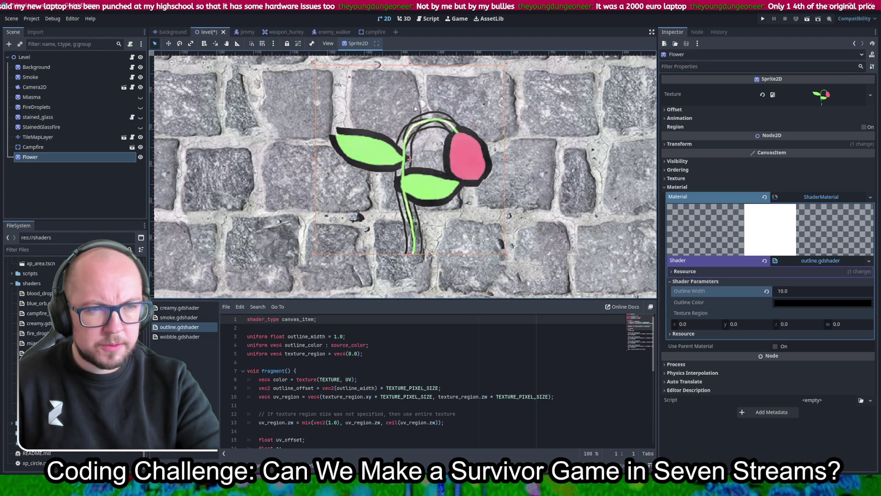
{"action": "scroll", "coordinate": [414, 107], "scroll_direction": "up", "scroll_amount": 5}
{"action": "scroll", "coordinate": [415, 115], "scroll_direction": "down", "scroll_amount": 3}
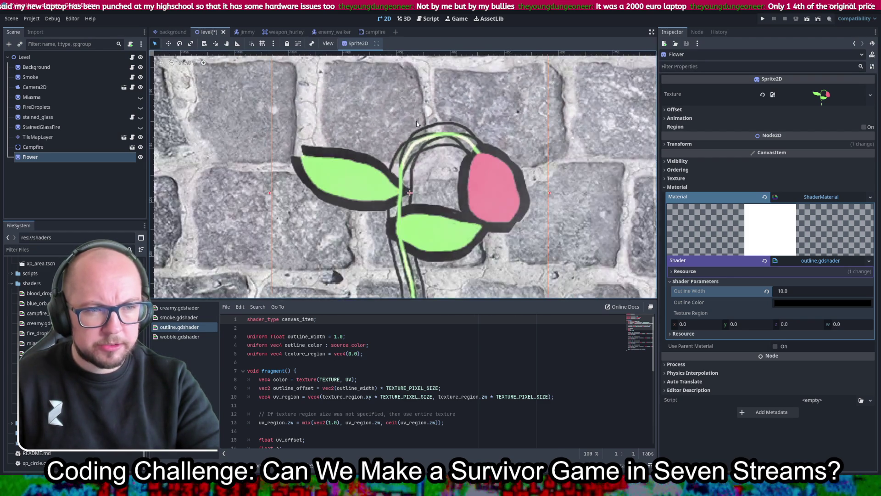
{"action": "scroll", "coordinate": [417, 123], "scroll_direction": "down", "scroll_amount": 2}
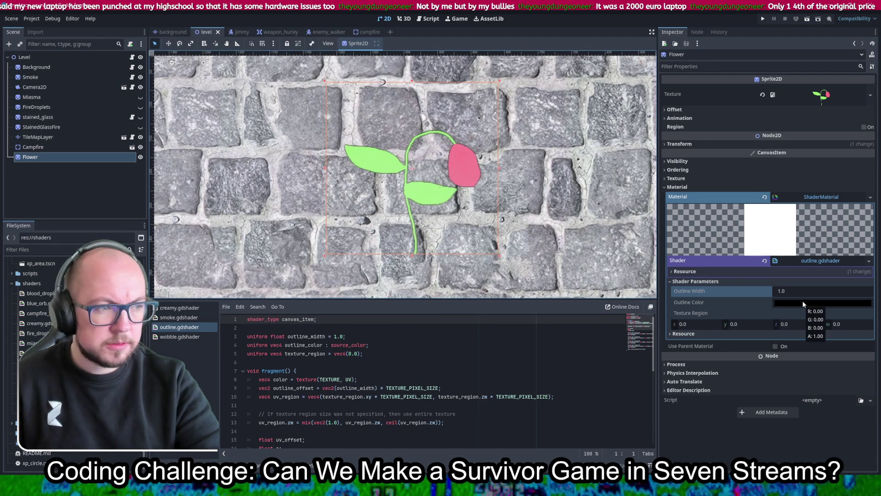
Clear the outline shader and material, briefly try miasma.gdshader, then remove the material again
{"action": "left_click", "coordinate": [764, 261]}
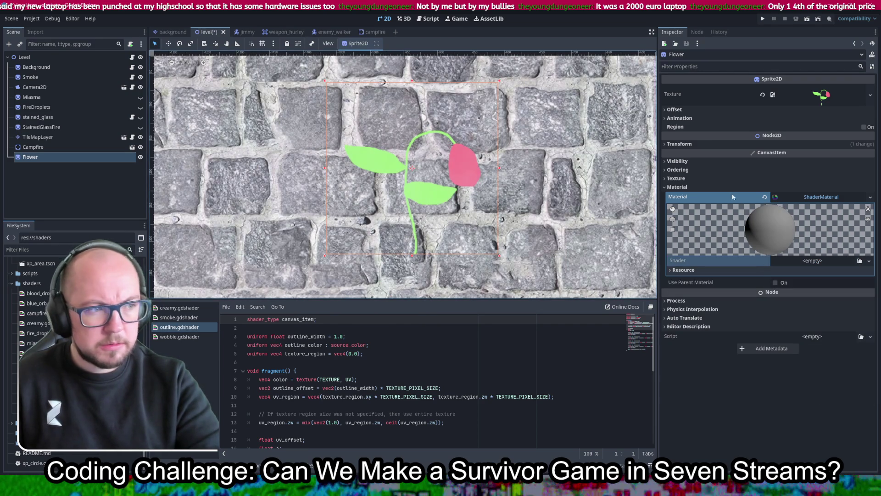
{"action": "left_click", "coordinate": [765, 198]}
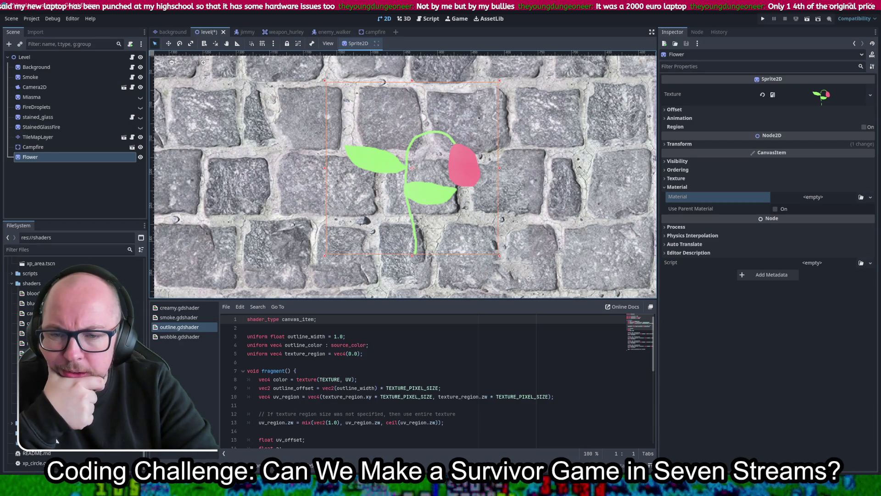
{"action": "mouse_move", "coordinate": [27, 343]}
{"action": "left_mouse_down"}
{"action": "mouse_move", "coordinate": [584, 291]}
{"action": "mouse_move", "coordinate": [801, 201]}
{"action": "left_mouse_up"}
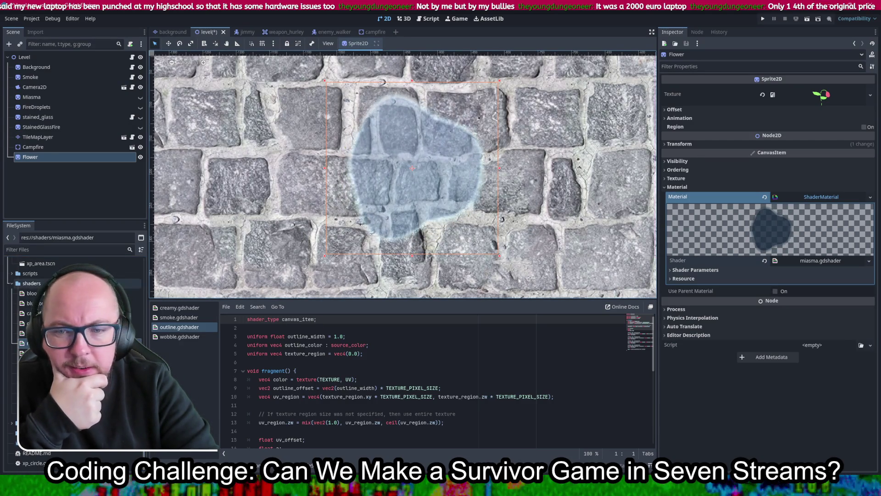
{"action": "left_click", "coordinate": [764, 197]}
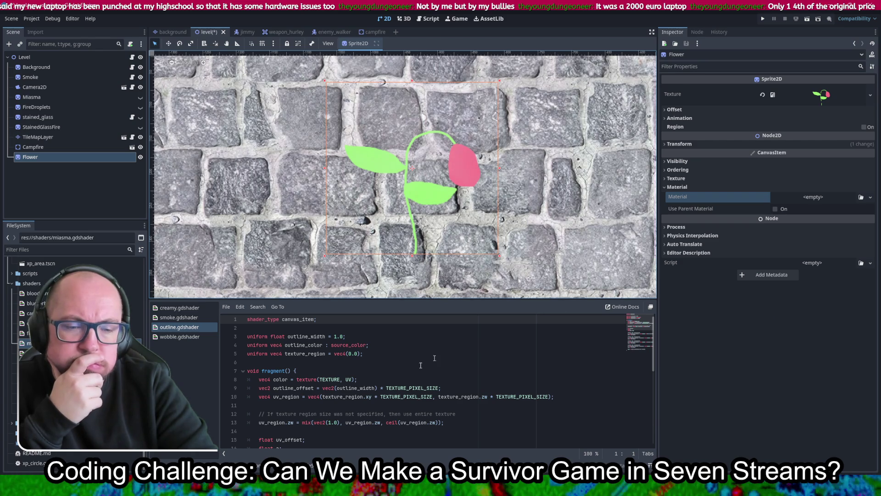
{"action": "mouse_move", "coordinate": [335, 484]}
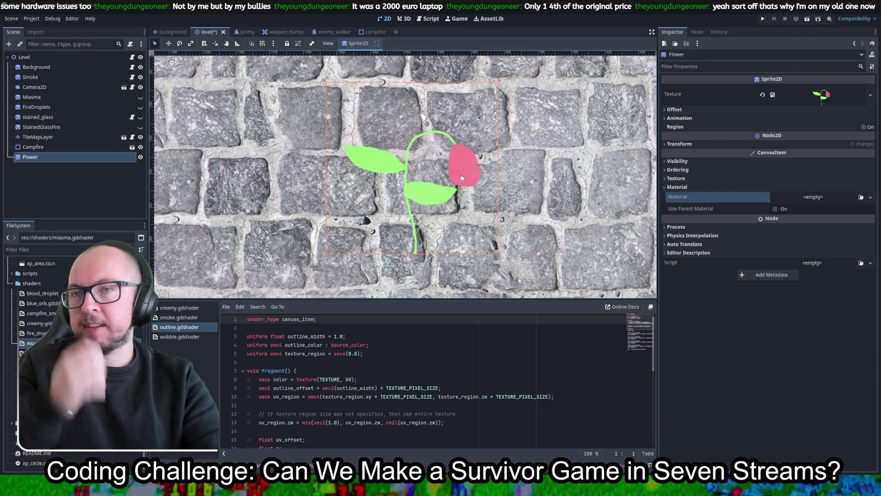
Zoom the canvas slightly, then switch to the Chrome triple-screen laptop product page
{"action": "scroll", "coordinate": [464, 171], "scroll_direction": "up", "scroll_amount": 2}
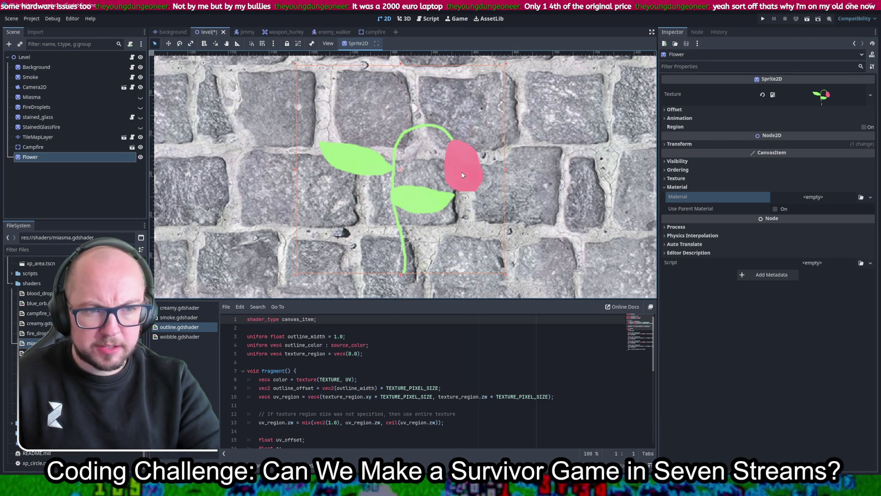
{"action": "key", "text": "alt+Tab"}
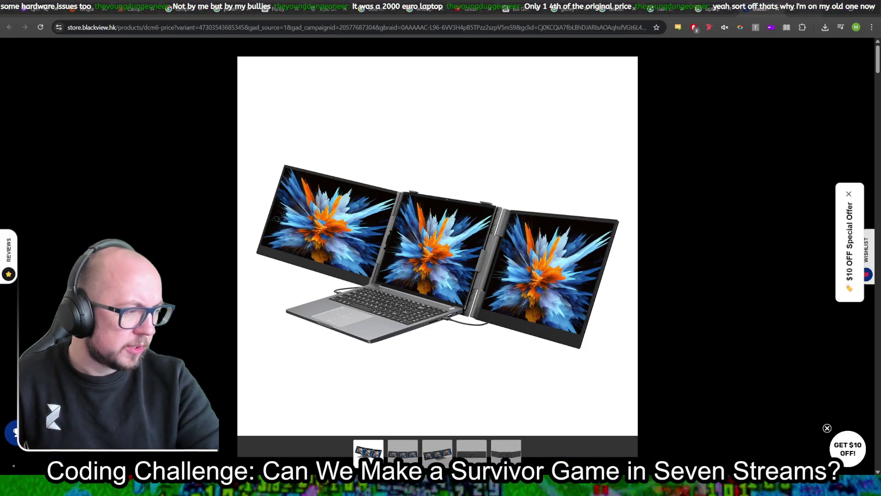
Switch from Chrome back to the Godot editor with the flower scene
{"action": "key", "text": "alt+Tab"}
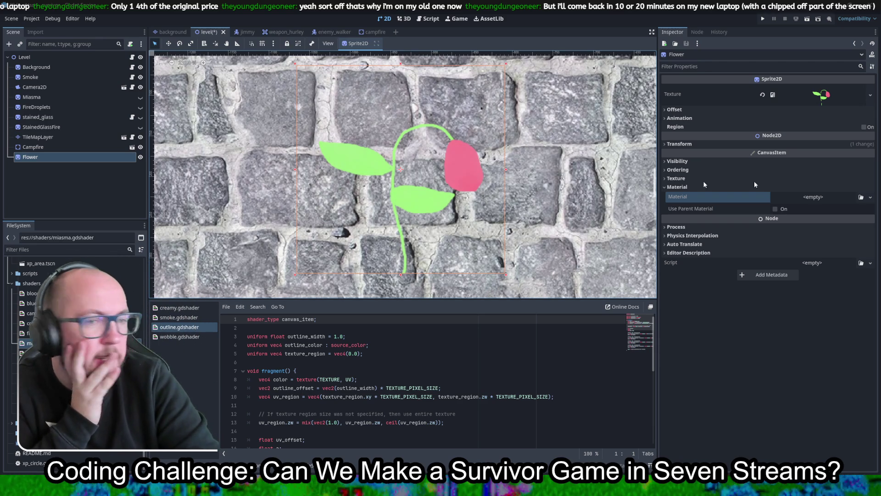
Zoom and pan around the cobblestone level in the 2D canvas
{"action": "scroll", "coordinate": [464, 203], "scroll_direction": "down", "scroll_amount": 2}
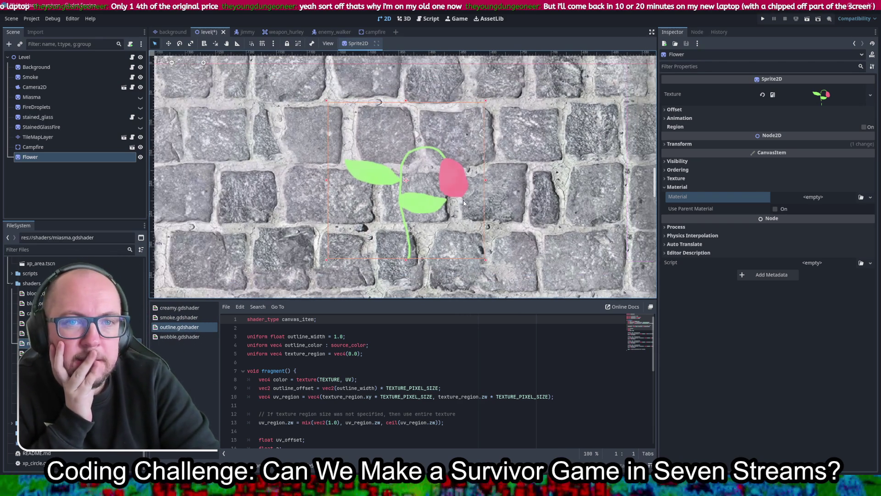
{"action": "scroll", "coordinate": [464, 204], "scroll_direction": "down", "scroll_amount": 6}
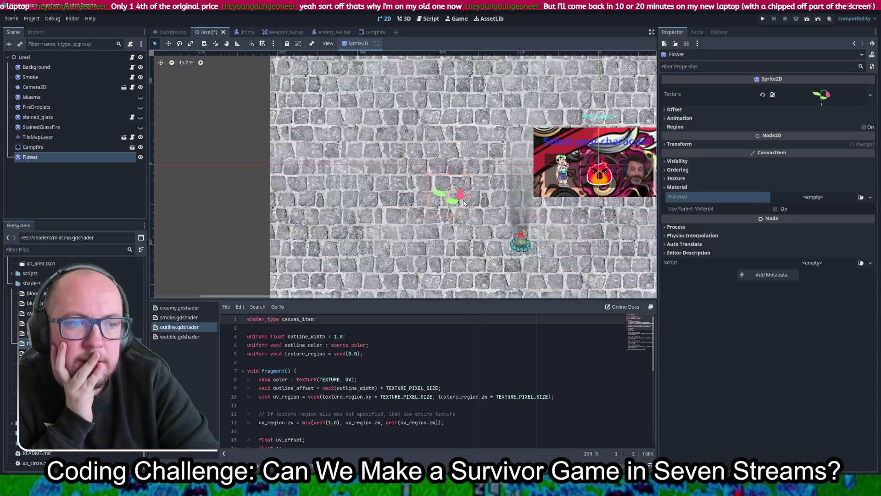
{"action": "scroll", "coordinate": [455, 224], "scroll_direction": "up", "scroll_amount": 6}
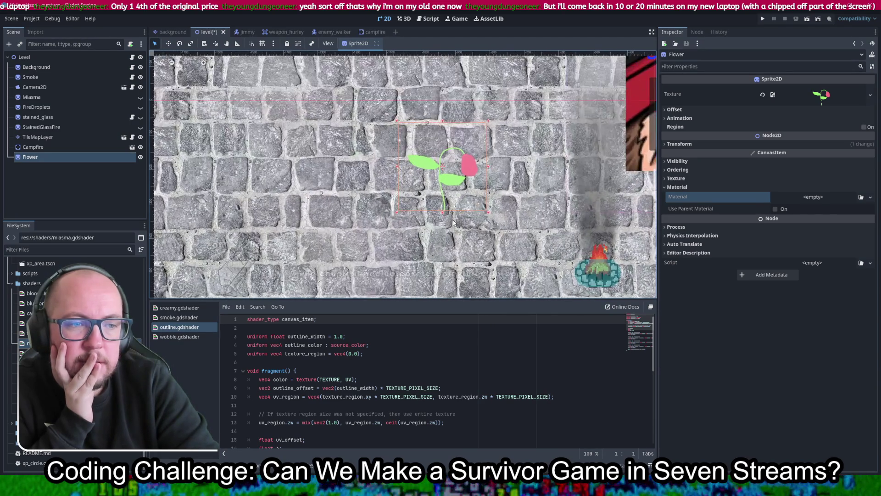
{"action": "scroll", "coordinate": [454, 224], "scroll_direction": "up", "scroll_amount": 2}
{"action": "scroll", "coordinate": [454, 224], "scroll_direction": "right", "scroll_amount": 2}
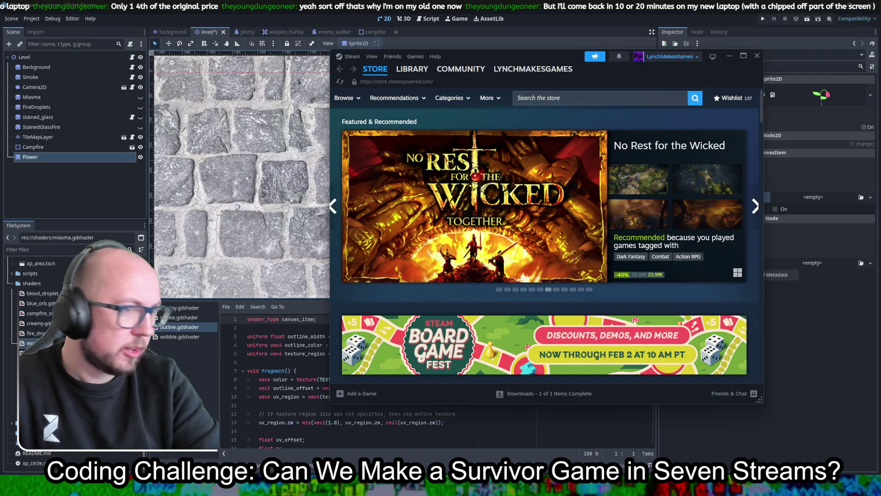
Maximize Steam, go to the Library, and launch Chat Guess Games from Recent
{"action": "left_click", "coordinate": [744, 56]}
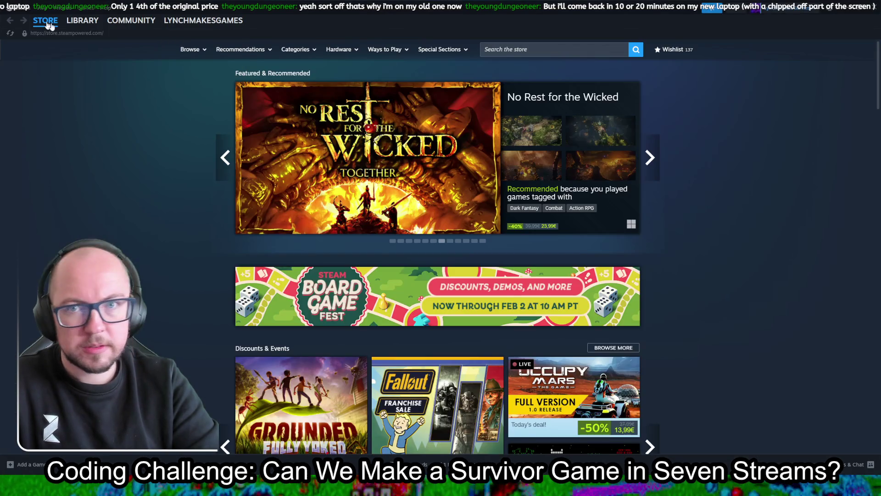
{"action": "left_click", "coordinate": [83, 20]}
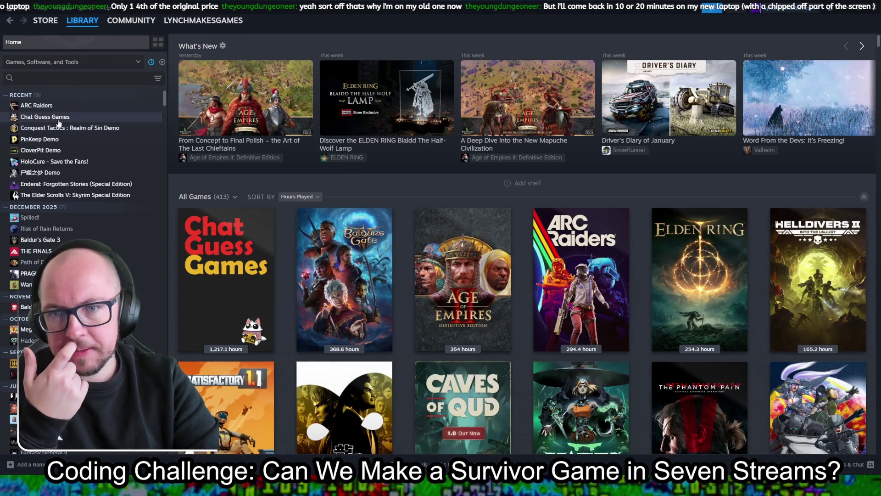
{"action": "double_click", "coordinate": [59, 119]}
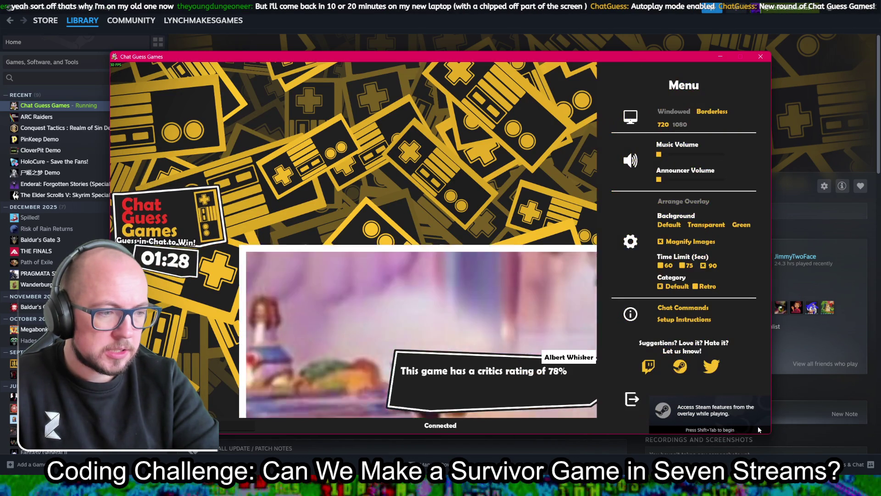
Switch Chat Guess Games to Borderless display mode
{"action": "left_click", "coordinate": [712, 111]}
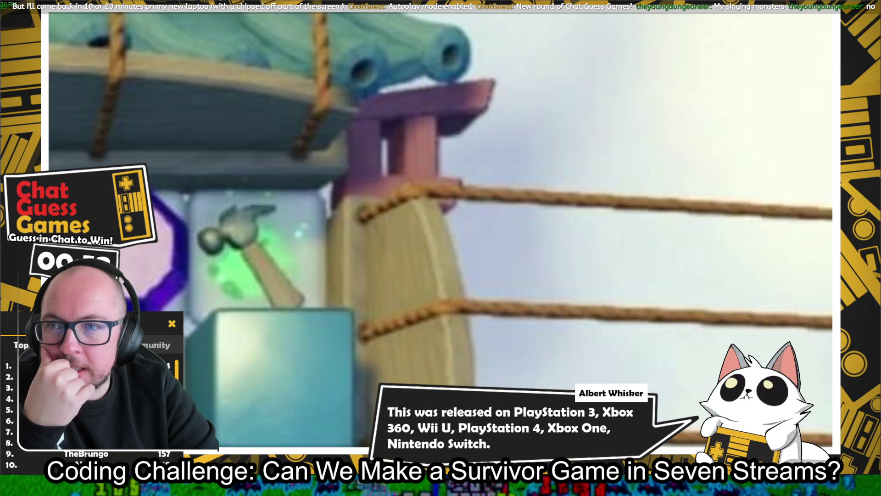
Close the game's leaderboard panel
{"action": "left_click", "coordinate": [171, 324]}
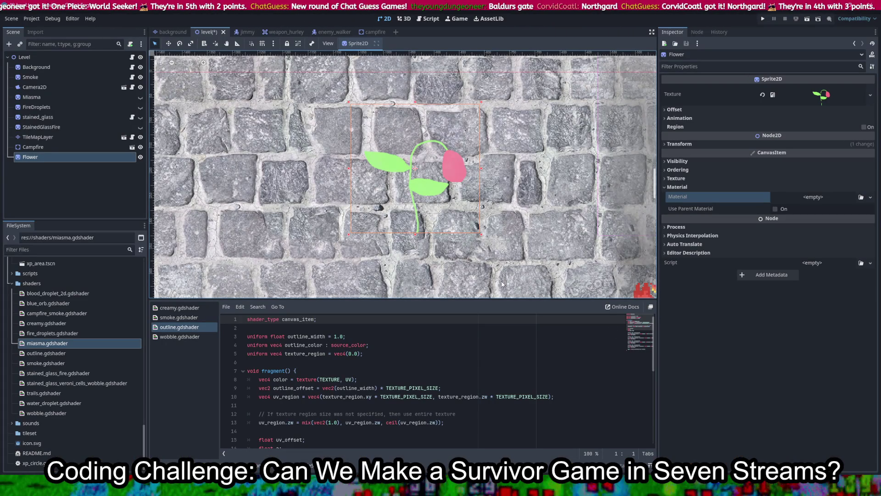
In notes.gd, add a new line 6 after the lava note and begin a '#' comment idea
{"action": "key", "text": "ctrl+F3"}
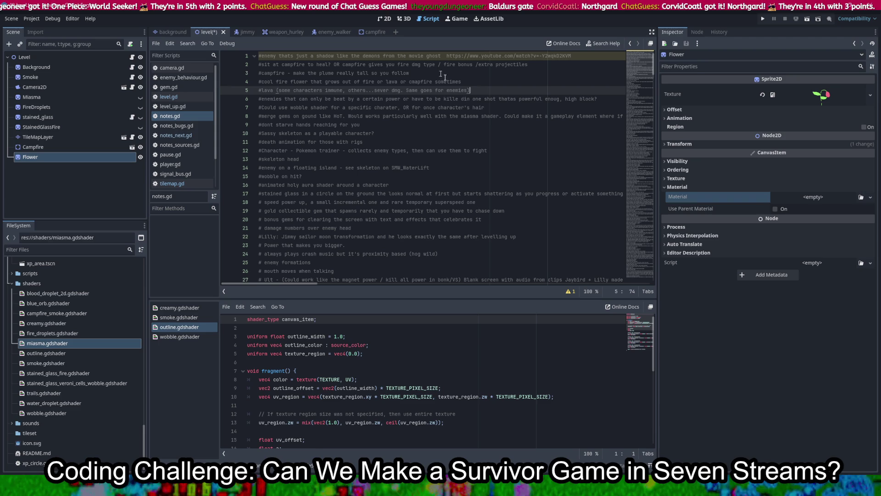
{"action": "key", "text": "Return"}
{"action": "type", "text": "#en"}
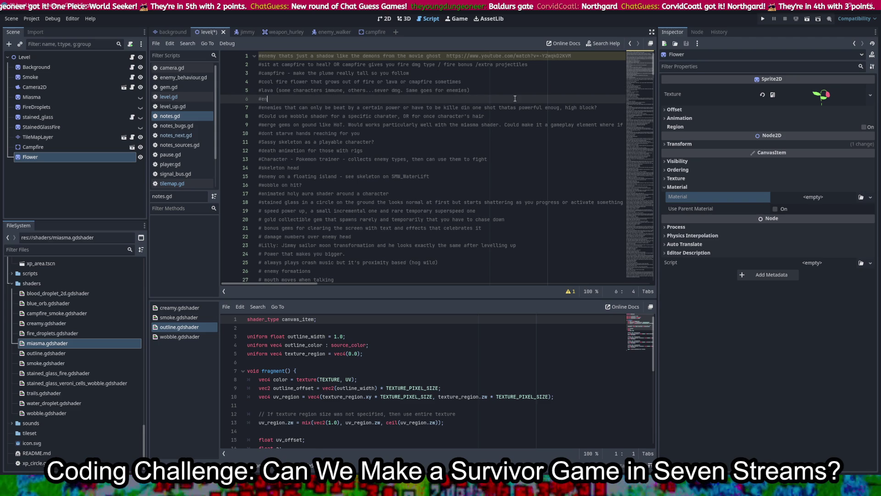
{"action": "type", "text": "emiu that jump o"}
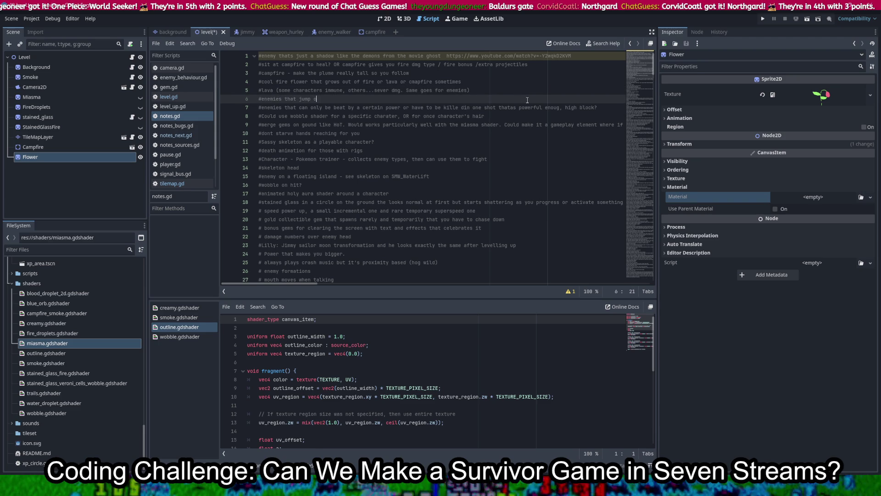
{"action": "key", "text": "BackSpace"}
{"action": "key", "text": "BackSpace"}
{"action": "key", "text": "BackSpace"}
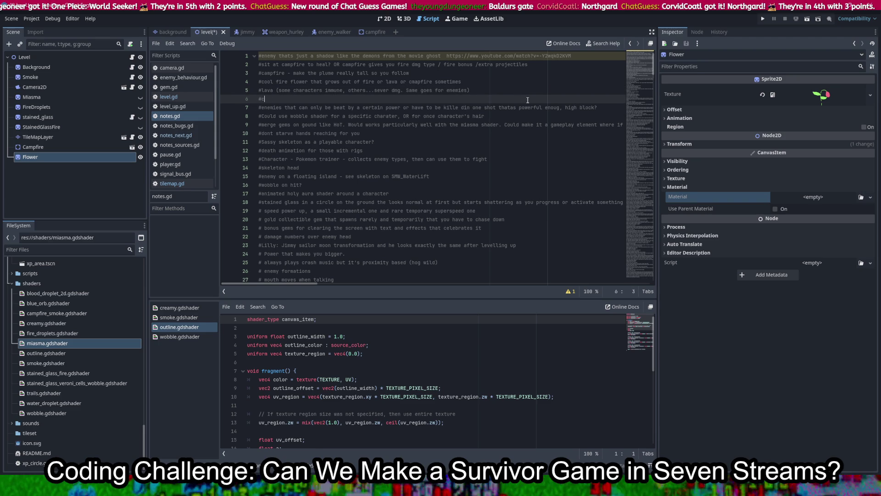
{"action": "type", "text": "am"}
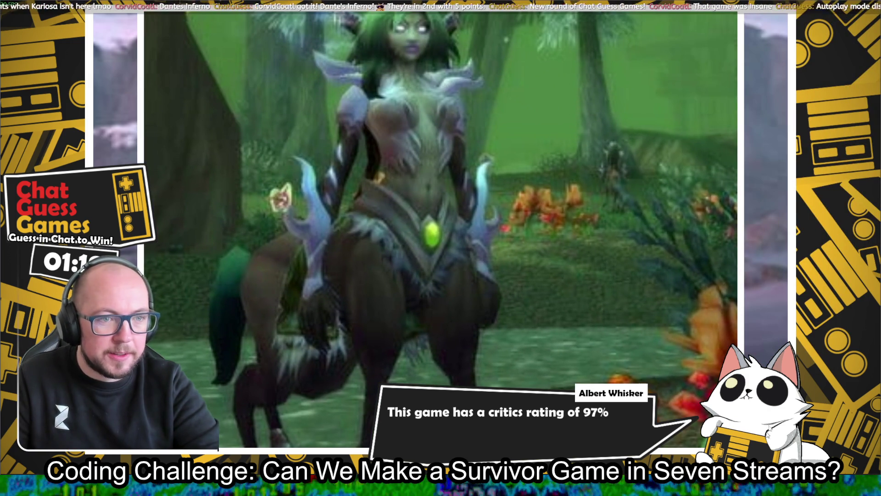
Bring up the game's settings menu beside the 97% critics rating round
{"action": "key", "text": "Escape"}
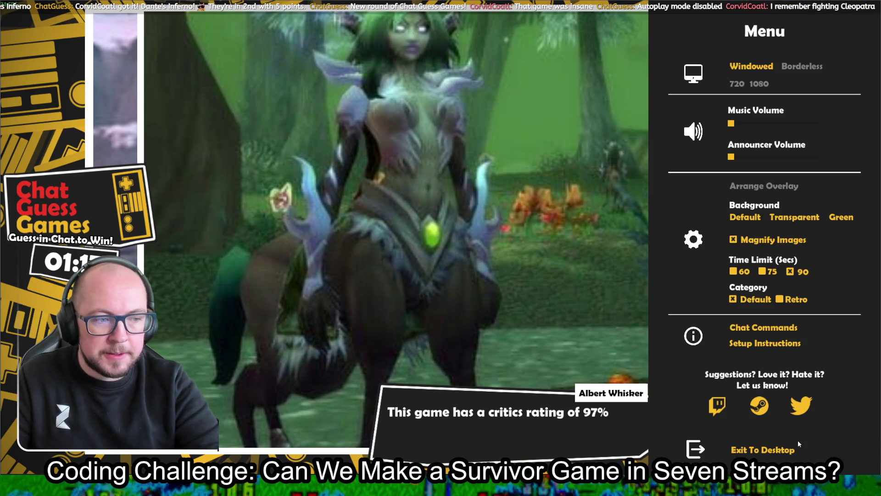
Switch the game to windowed mode, close its menu, snip the chat, and close the game window
{"action": "left_click", "coordinate": [736, 73]}
{"action": "left_click", "coordinate": [756, 426]}
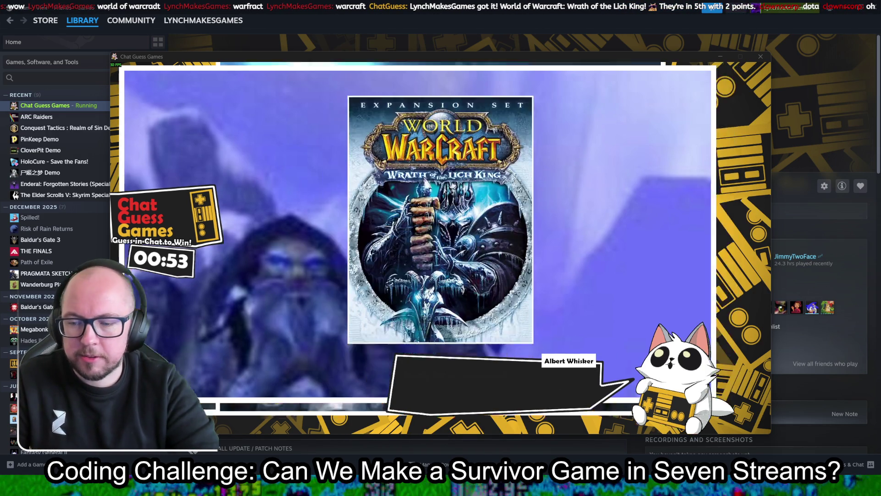
{"action": "key", "text": "alt+Tab"}
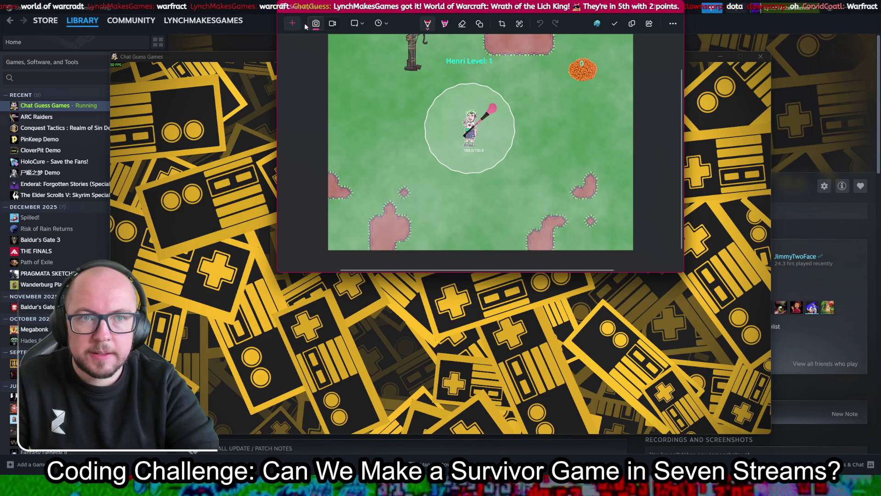
{"action": "left_click", "coordinate": [292, 27]}
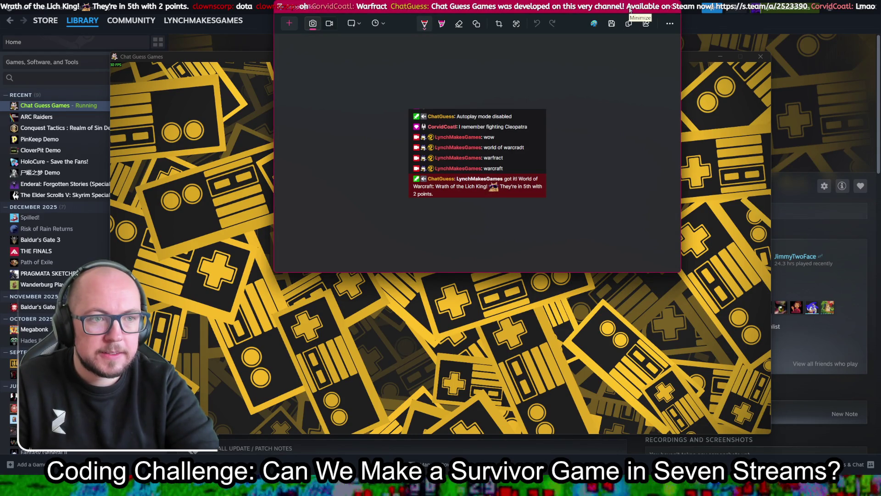
{"action": "left_click", "coordinate": [630, 9]}
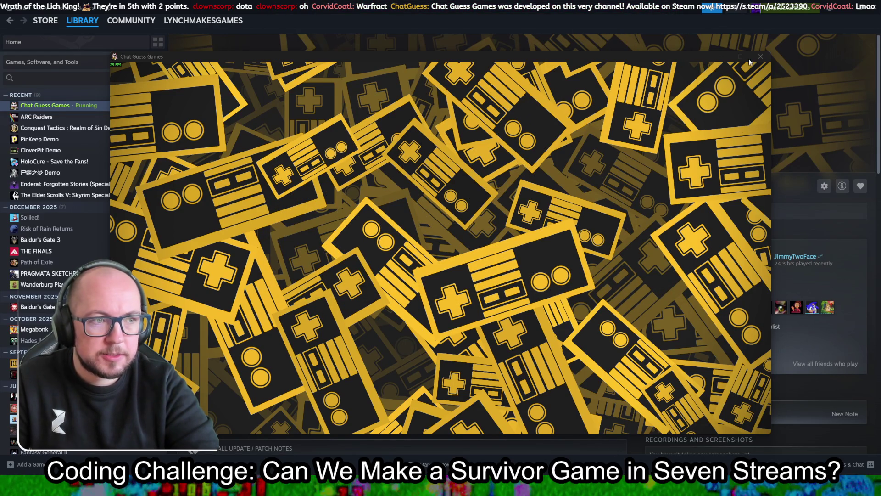
{"action": "left_click", "coordinate": [760, 56]}
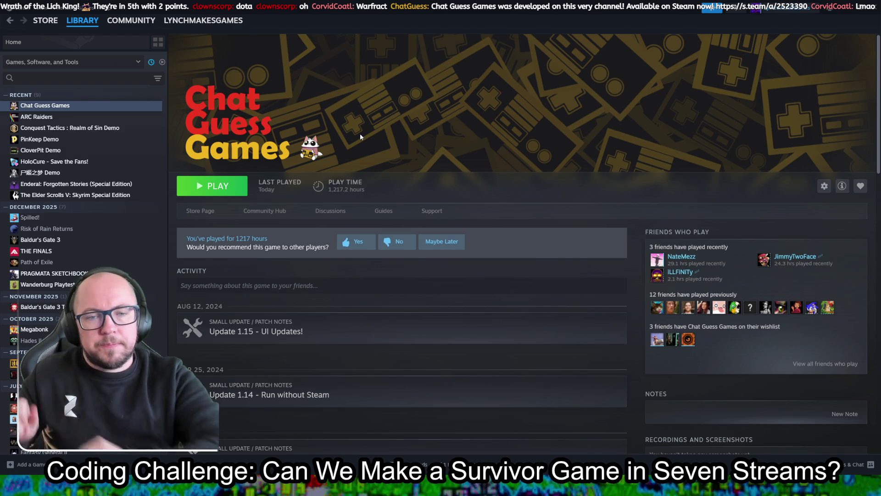
Minimize Steam, close Stream Deck, and hide Discord to bring the Godot editor back
{"action": "left_click", "coordinate": [838, 11]}
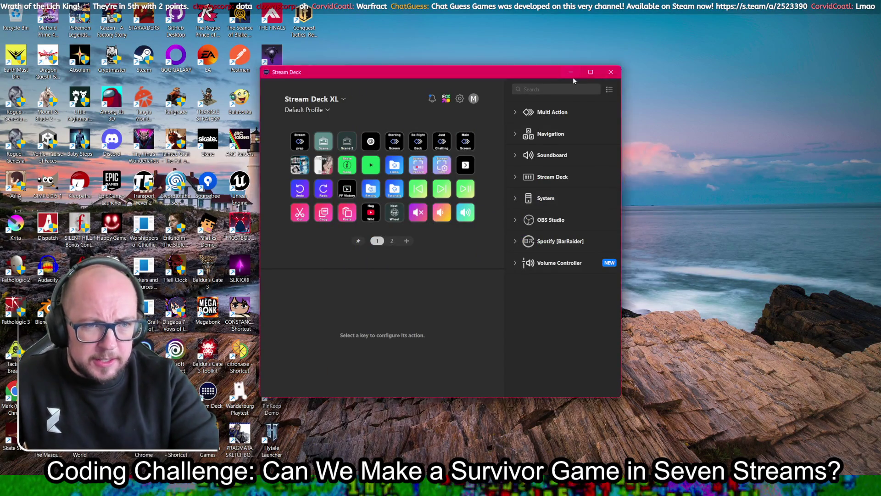
{"action": "left_click", "coordinate": [610, 72]}
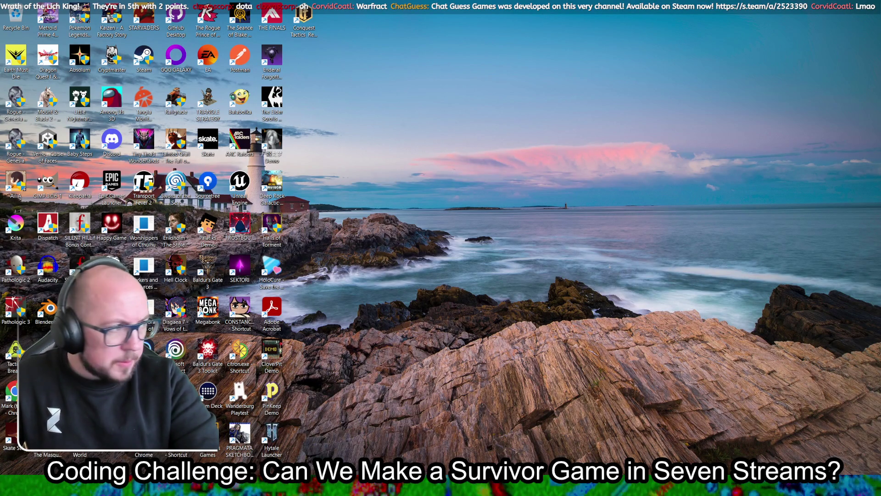
{"action": "key", "text": "alt+Tab"}
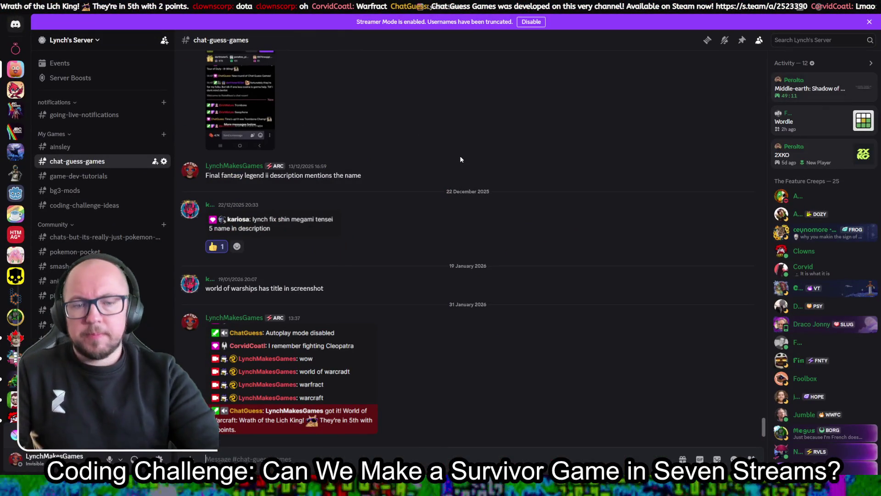
{"action": "key", "text": "super+d"}
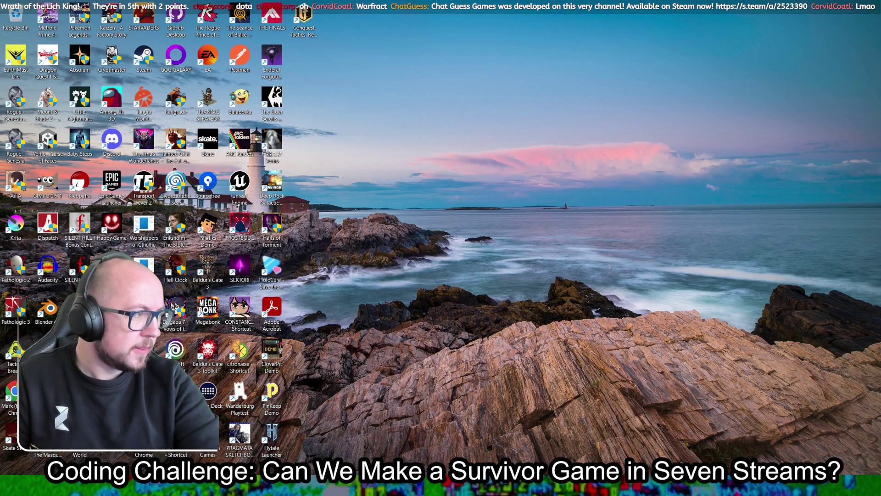
{"action": "key", "text": "alt+Tab"}
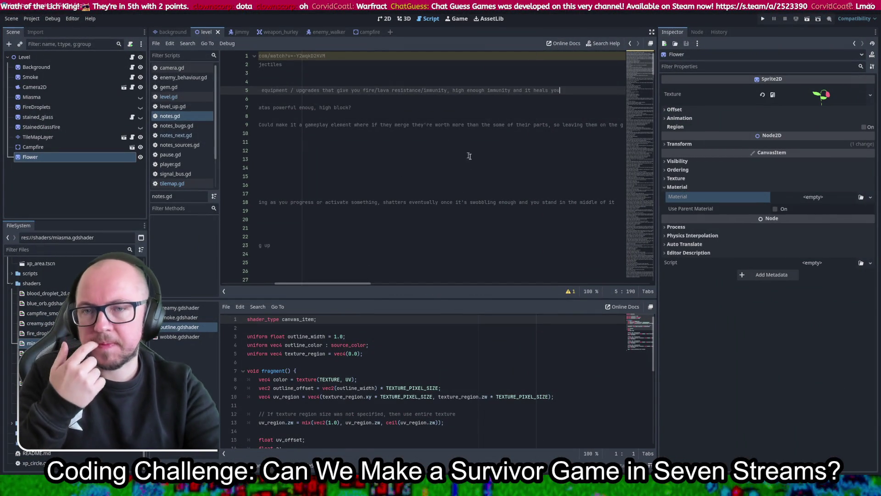
Scroll notes.gd back left, place the caret on line 2, and return to the level's 2D view
{"action": "left_click_drag", "start_coordinate": [346, 284], "coordinate": [198, 272]}
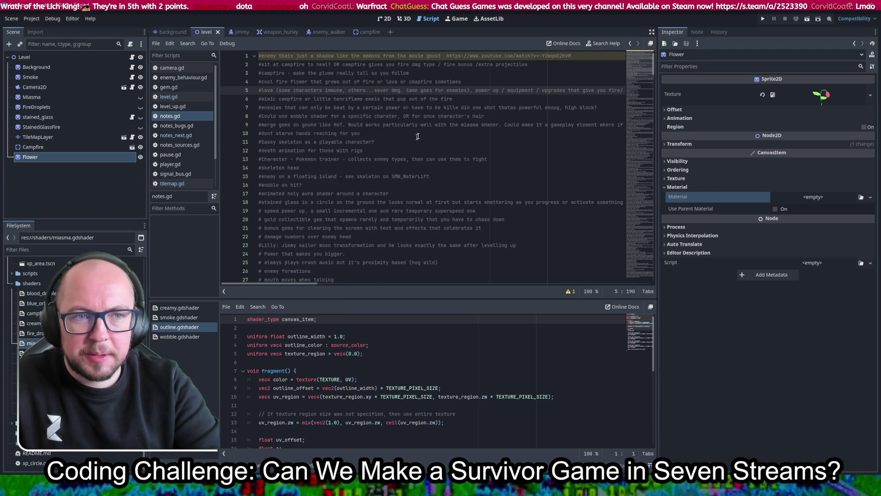
{"action": "left_click", "coordinate": [529, 64]}
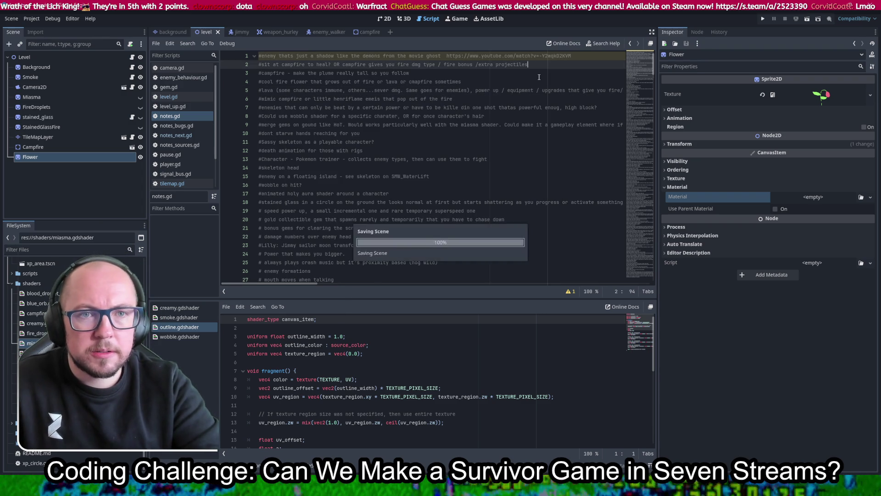
{"action": "left_click", "coordinate": [385, 19]}
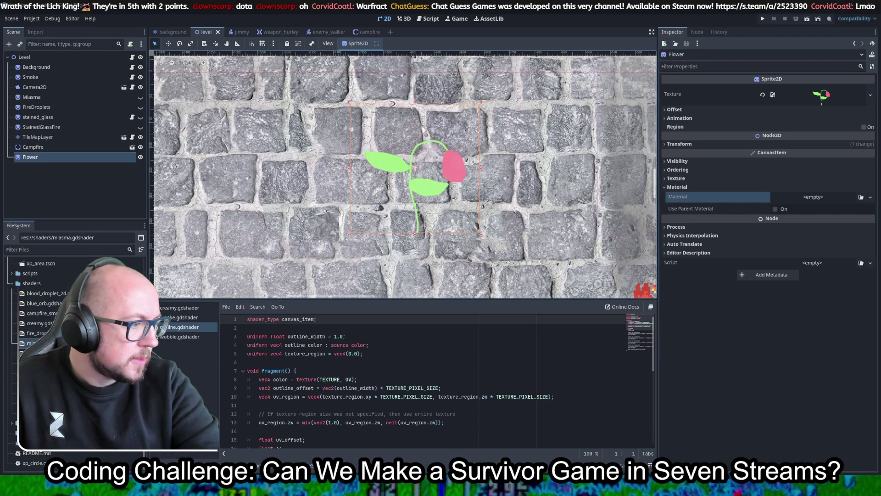
{"action": "key", "text": "super+d"}
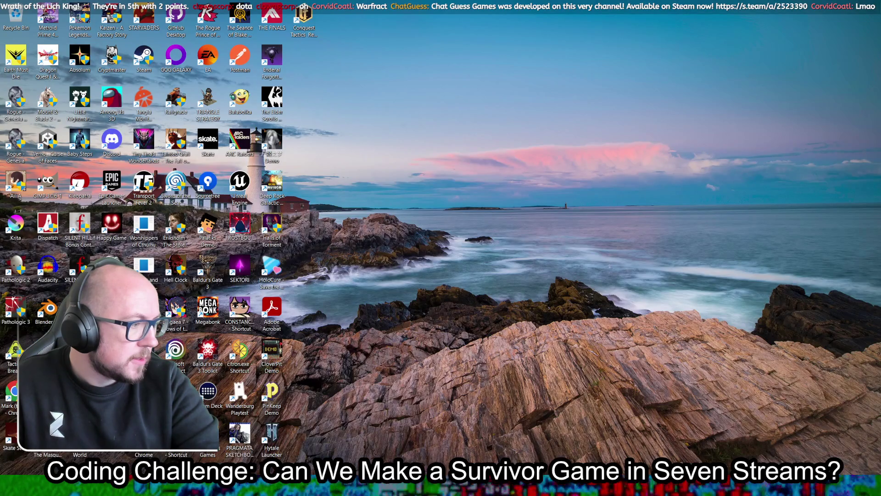
{"action": "key", "text": "super+d"}
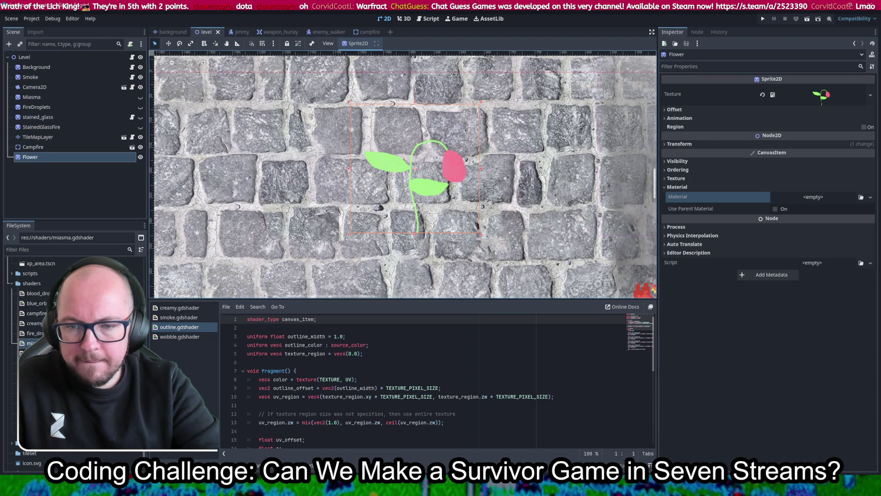
Try sprite_glow_advanced.gdshader, then sprite_glow.gdshader on the Flower's material, then clear it
{"action": "mouse_move", "coordinate": [39, 383]}
{"action": "left_mouse_down"}
{"action": "mouse_move", "coordinate": [384, 197]}
{"action": "mouse_move", "coordinate": [797, 199]}
{"action": "mouse_move", "coordinate": [779, 197]}
{"action": "left_mouse_up"}
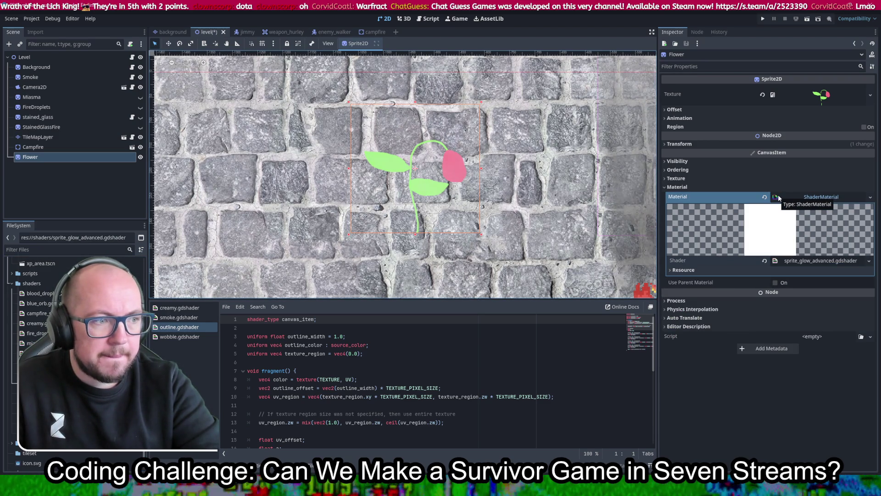
{"action": "left_click", "coordinate": [697, 270]}
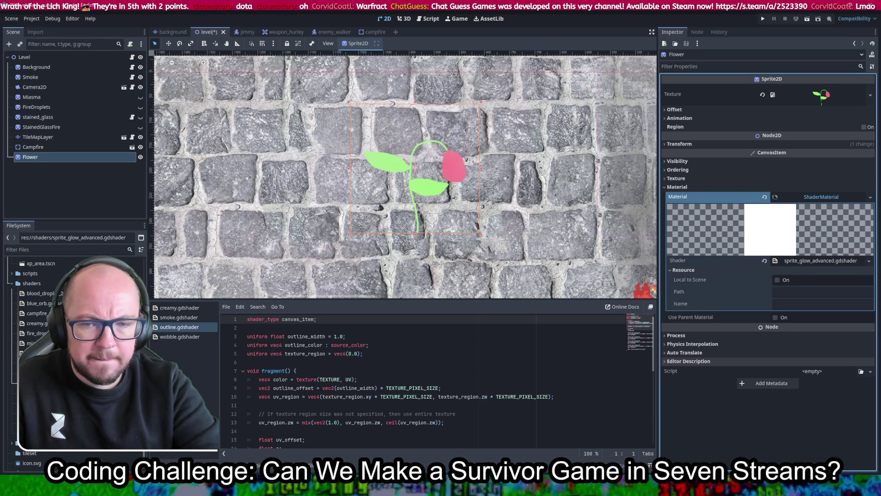
{"action": "left_click_drag", "start_coordinate": [46, 373], "coordinate": [831, 201]}
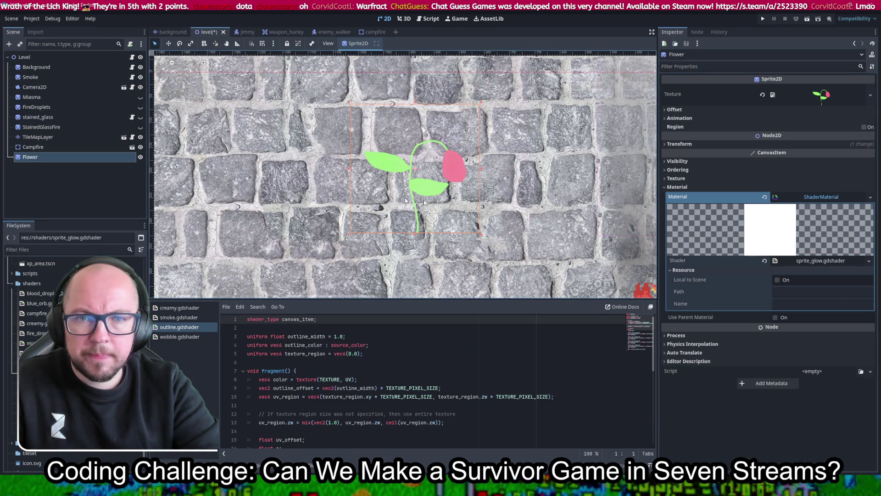
{"action": "right_click", "coordinate": [806, 201]}
{"action": "left_click", "coordinate": [822, 248]}
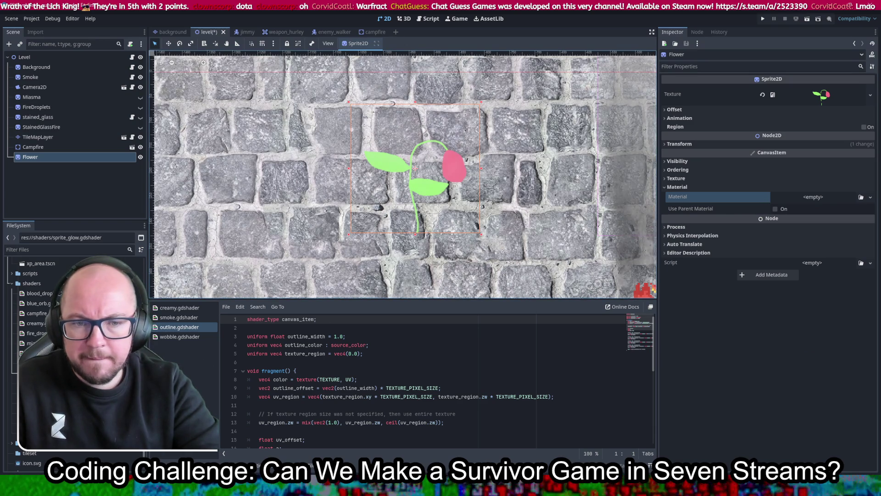
Delete sprite_glow.gdshader from the project and switch to Chrome's shader chat
{"action": "left_click", "coordinate": [74, 367]}
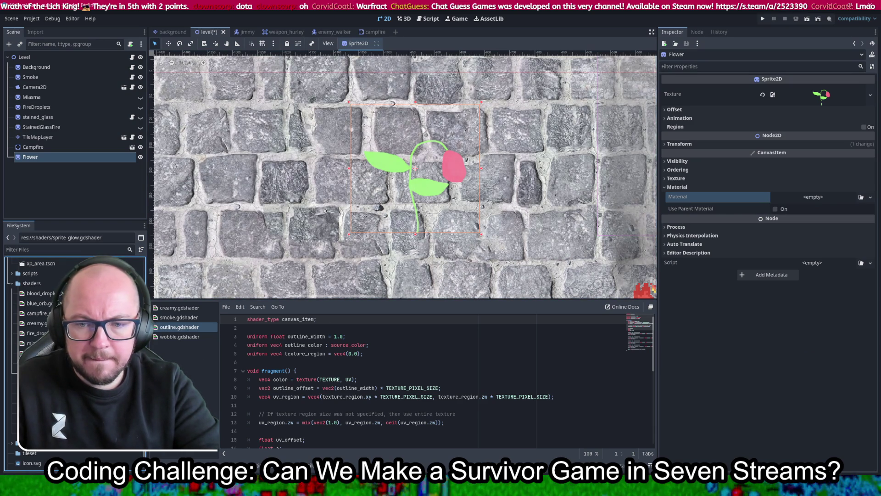
{"action": "key", "text": "Delete"}
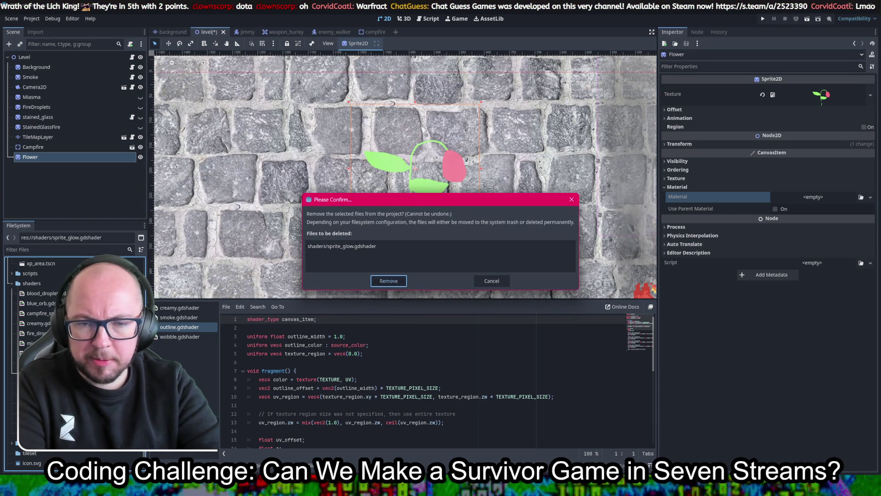
{"action": "key", "text": "Return"}
{"action": "key", "text": "Delete"}
{"action": "key", "text": "Return"}
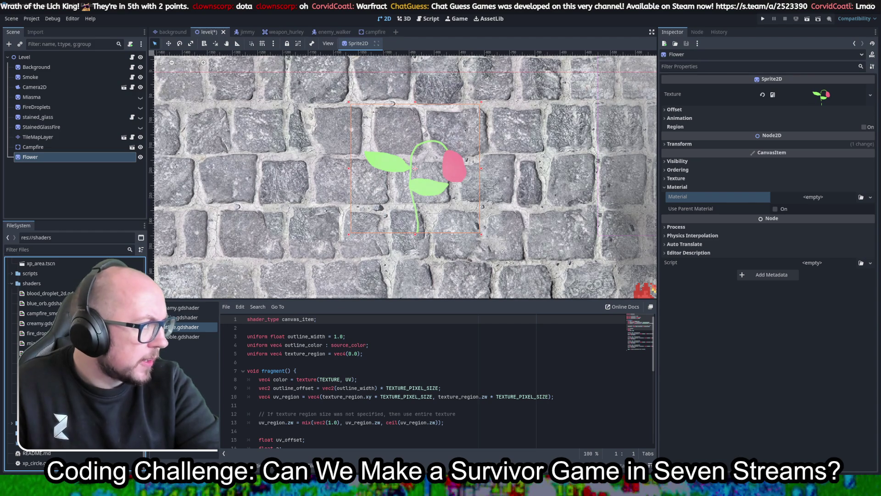
{"action": "key", "text": "alt+Tab"}
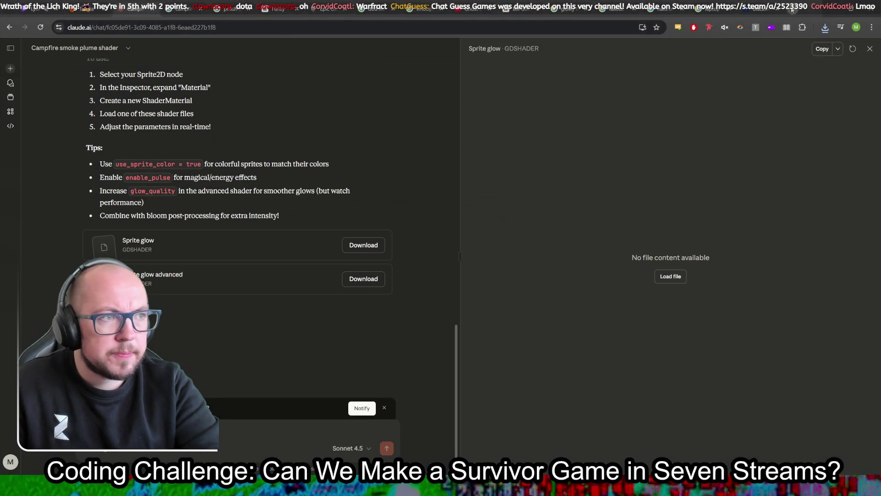
Search the web for 'godot shaders' in a new Chrome tab
{"action": "key", "text": "ctrl+t"}
{"action": "type", "text": "godot shaders"}
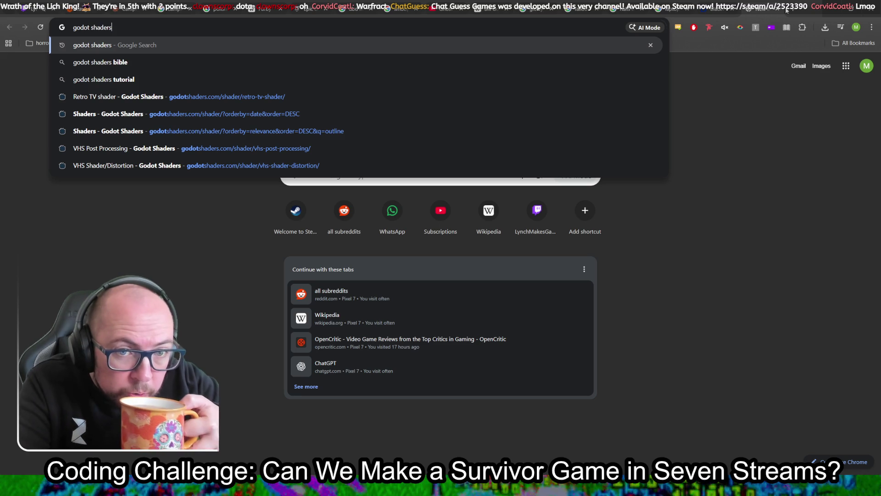
{"action": "key", "text": "Return"}
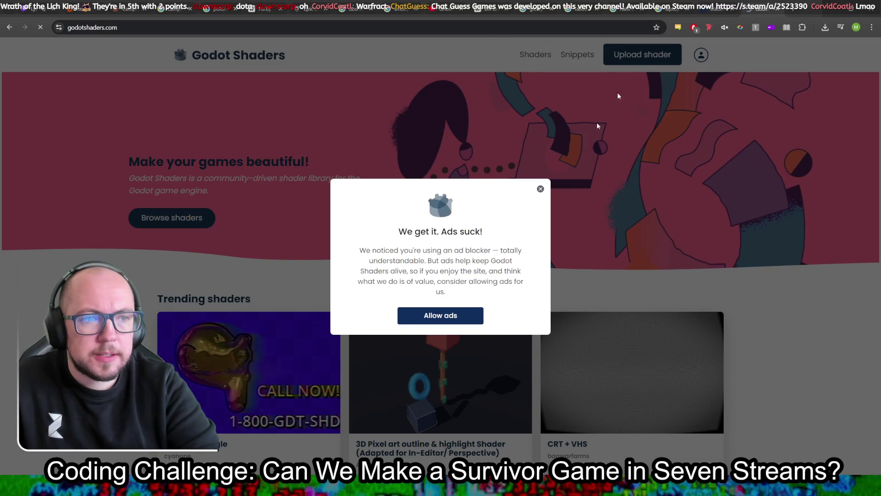
Dismiss the ad-blocker notice and open the shader listing page
{"action": "left_click", "coordinate": [541, 189]}
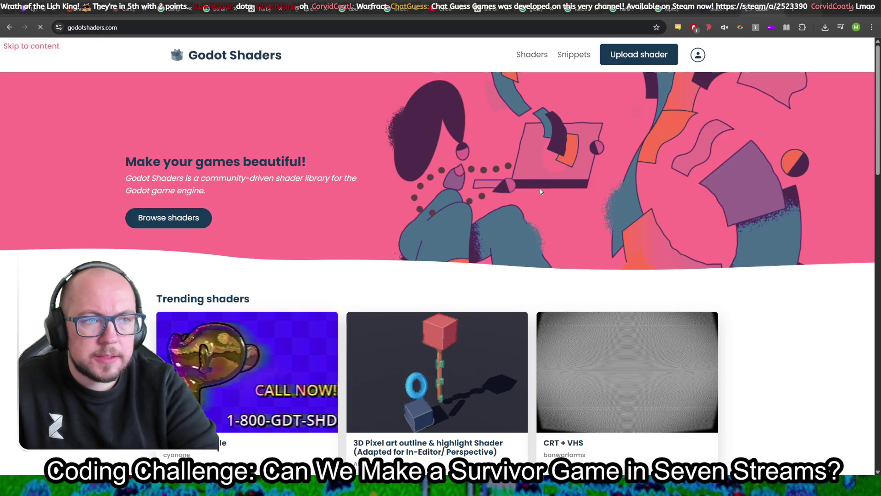
{"action": "left_click", "coordinate": [533, 56]}
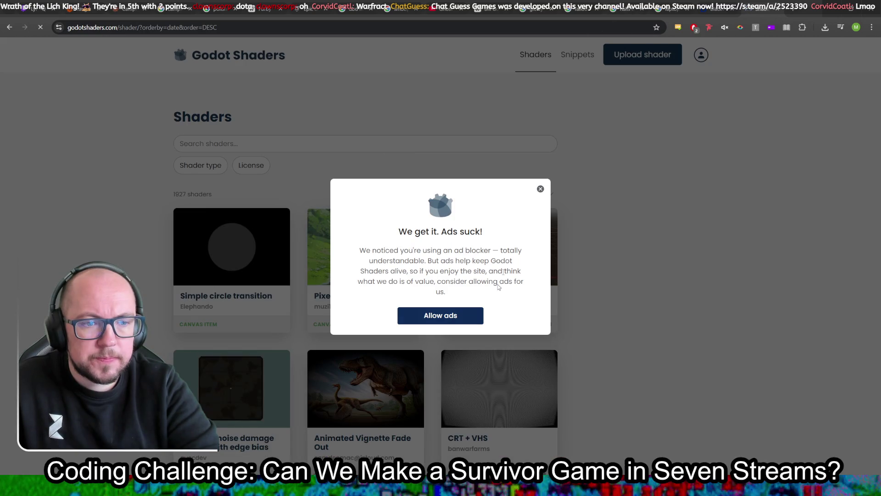
{"action": "left_click", "coordinate": [540, 190]}
{"action": "left_click", "coordinate": [361, 144]}
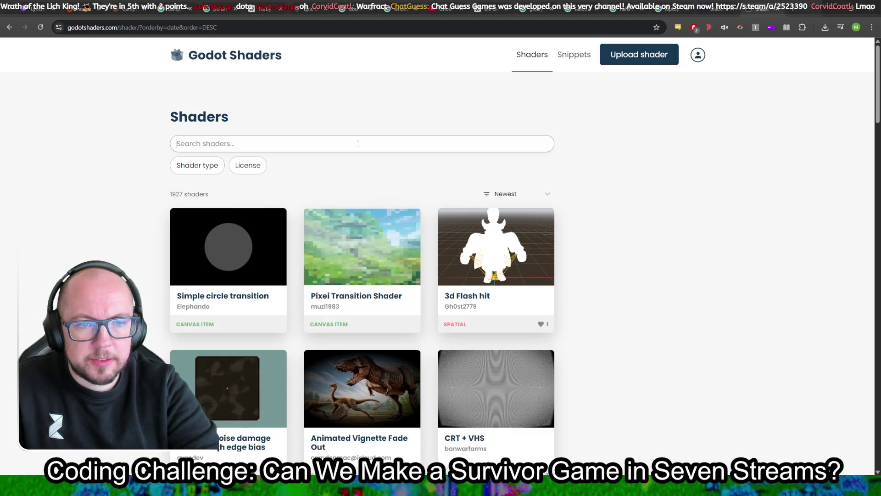
Browse down the Newest shaders grid, then return to the top and select the search box
{"action": "scroll", "coordinate": [577, 248], "scroll_direction": "down", "scroll_amount": 1}
{"action": "scroll", "coordinate": [577, 247], "scroll_direction": "down", "scroll_amount": 3}
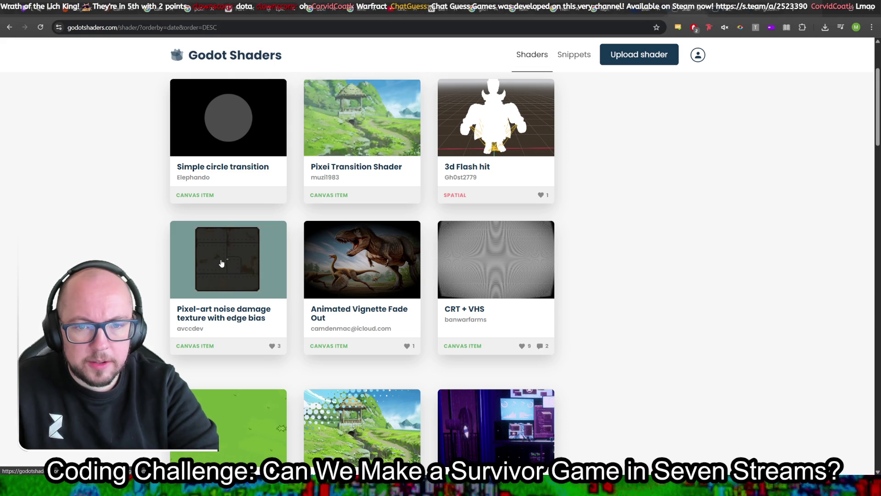
{"action": "scroll", "coordinate": [606, 301], "scroll_direction": "down", "scroll_amount": 4}
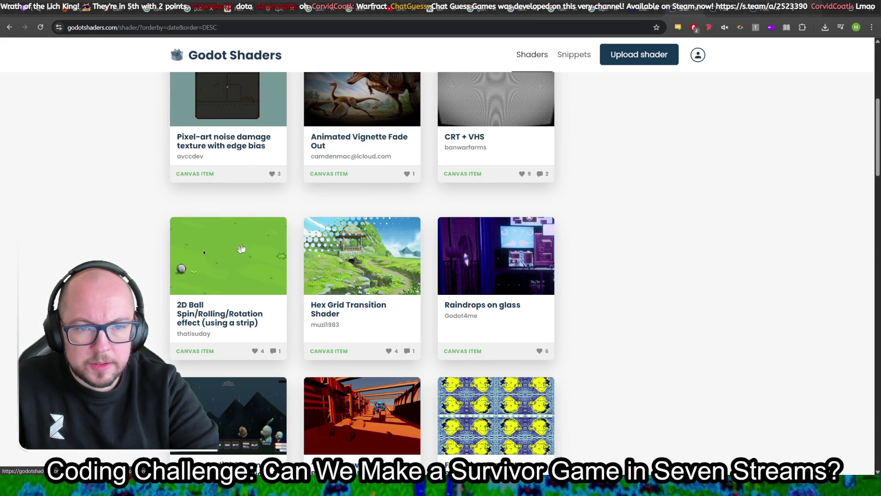
{"action": "scroll", "coordinate": [609, 262], "scroll_direction": "down", "scroll_amount": 3}
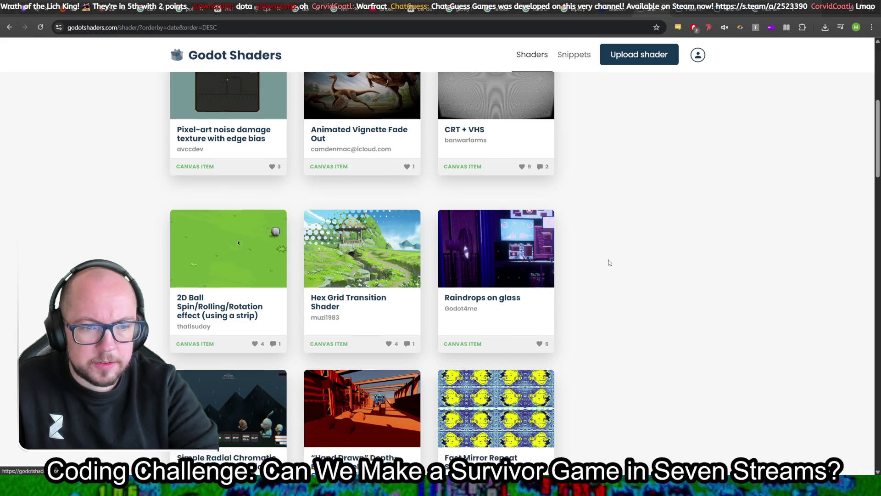
{"action": "scroll", "coordinate": [609, 262], "scroll_direction": "down", "scroll_amount": 3}
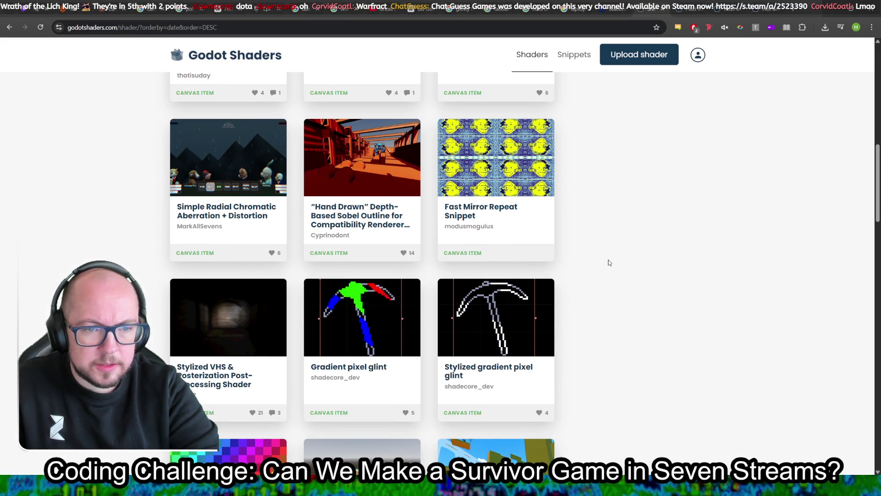
{"action": "scroll", "coordinate": [573, 303], "scroll_direction": "down", "scroll_amount": 4}
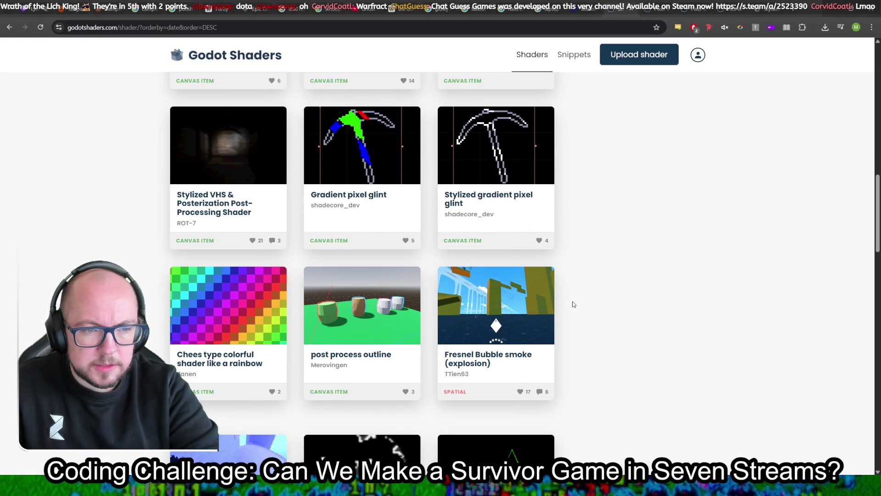
{"action": "scroll", "coordinate": [572, 304], "scroll_direction": "down", "scroll_amount": 2}
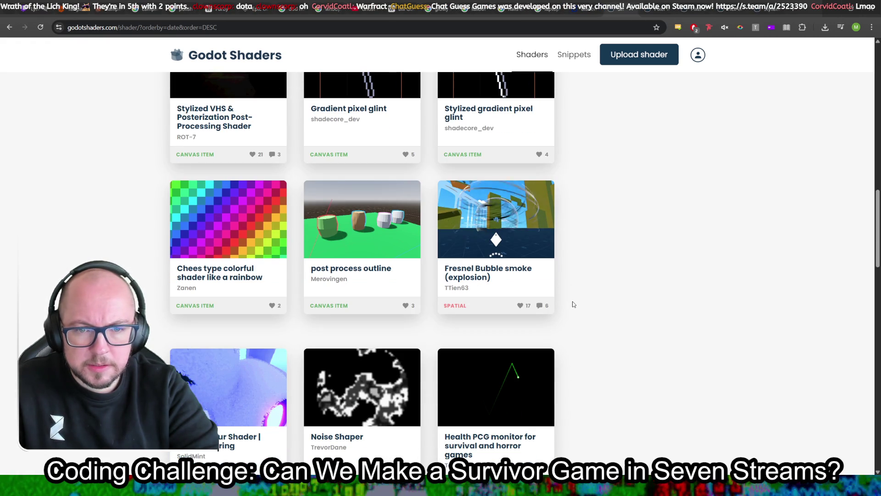
{"action": "scroll", "coordinate": [572, 304], "scroll_direction": "down", "scroll_amount": 3}
{"action": "scroll", "coordinate": [573, 304], "scroll_direction": "down", "scroll_amount": 6}
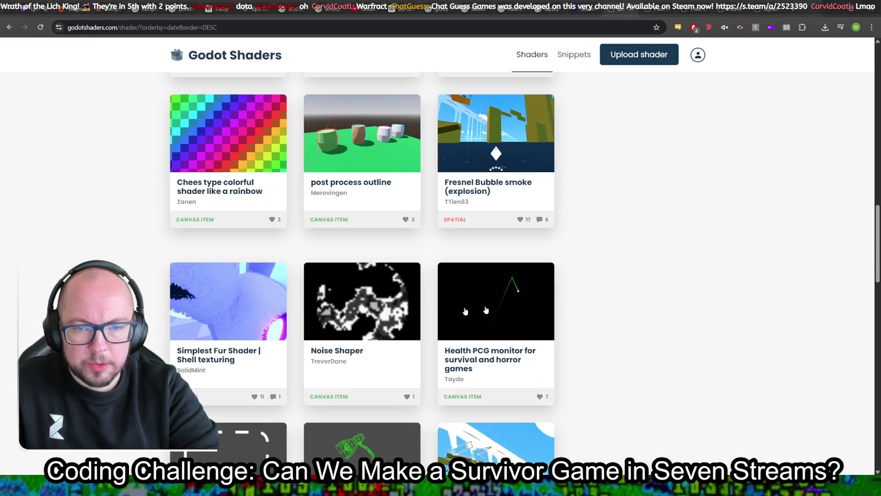
{"action": "scroll", "coordinate": [573, 303], "scroll_direction": "down", "scroll_amount": 3}
{"action": "scroll", "coordinate": [368, 350], "scroll_direction": "up", "scroll_amount": 20}
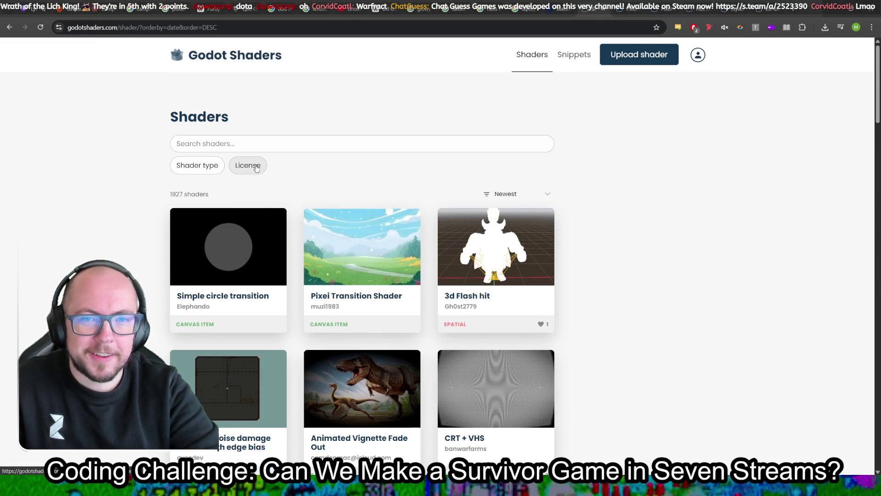
{"action": "left_click", "coordinate": [258, 143]}
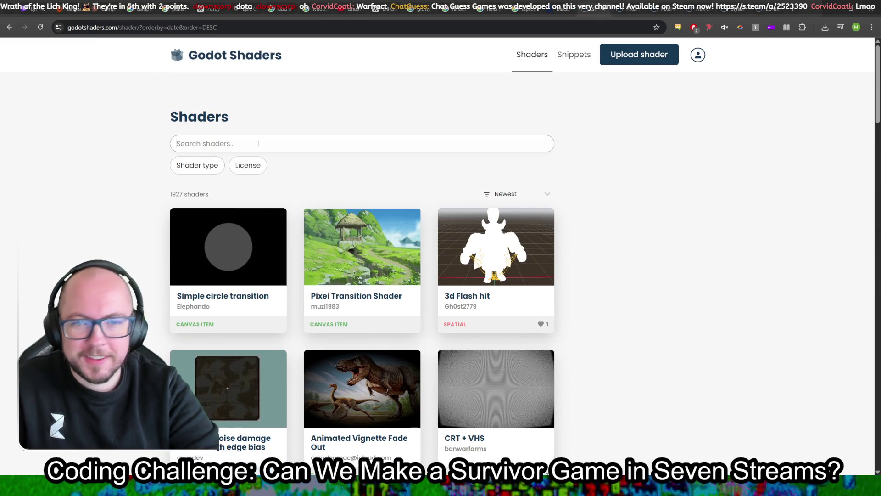
Search the shader library for 'glow' and browse the matching results
{"action": "type", "text": "glow"}
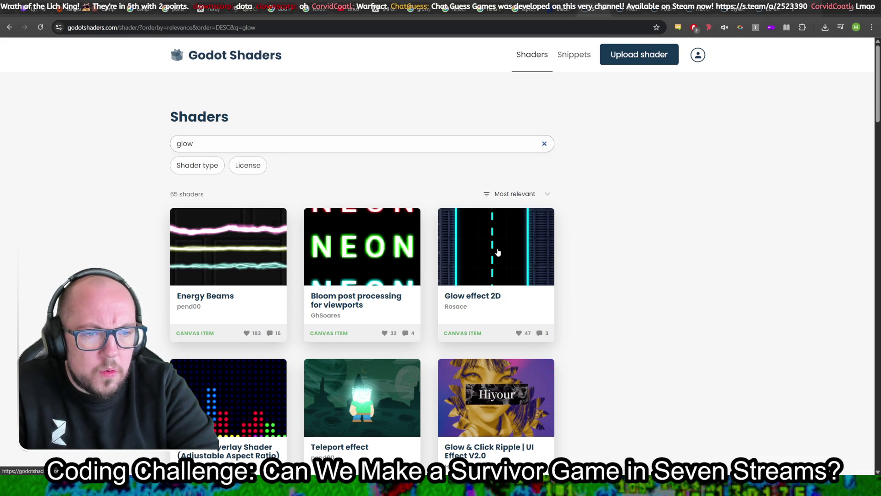
{"action": "scroll", "coordinate": [620, 268], "scroll_direction": "down", "scroll_amount": 3}
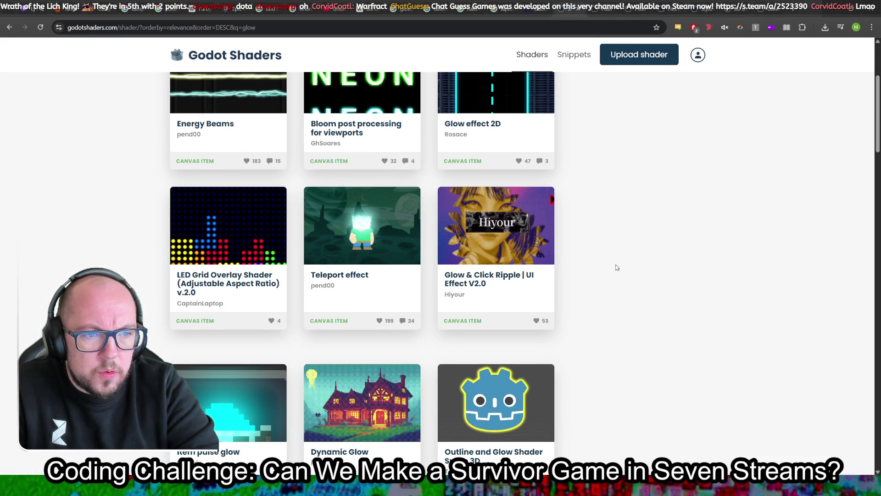
{"action": "scroll", "coordinate": [637, 259], "scroll_direction": "down", "scroll_amount": 3}
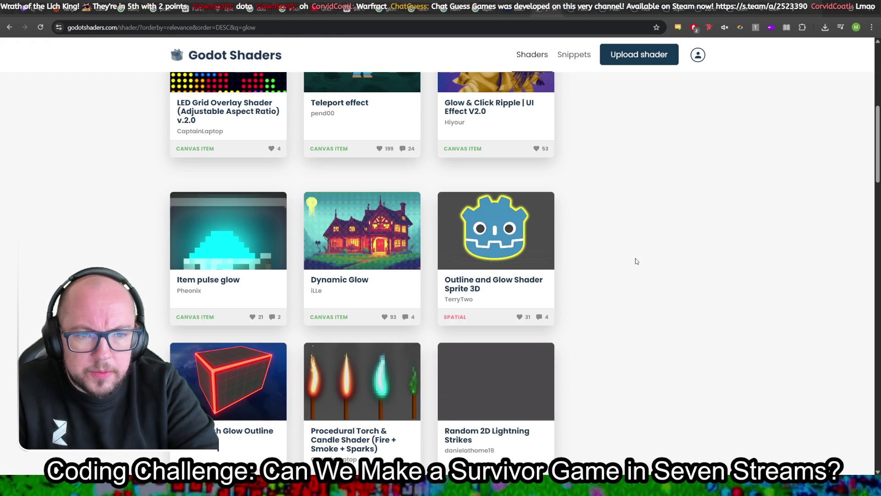
{"action": "scroll", "coordinate": [611, 262], "scroll_direction": "down", "scroll_amount": 3}
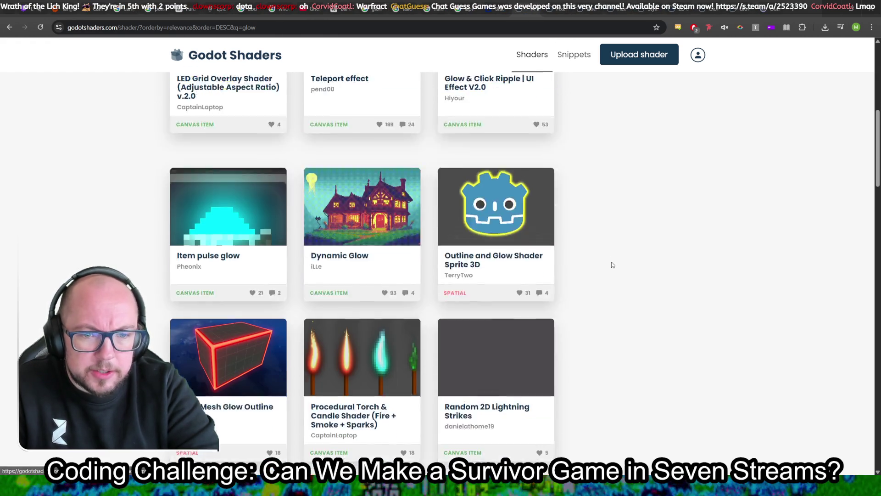
{"action": "scroll", "coordinate": [612, 265], "scroll_direction": "up", "scroll_amount": 1}
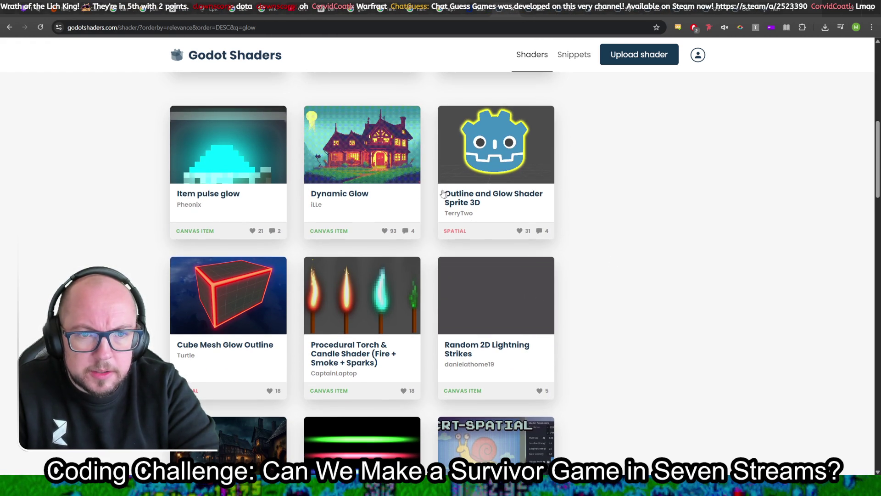
{"action": "scroll", "coordinate": [632, 252], "scroll_direction": "down", "scroll_amount": 8}
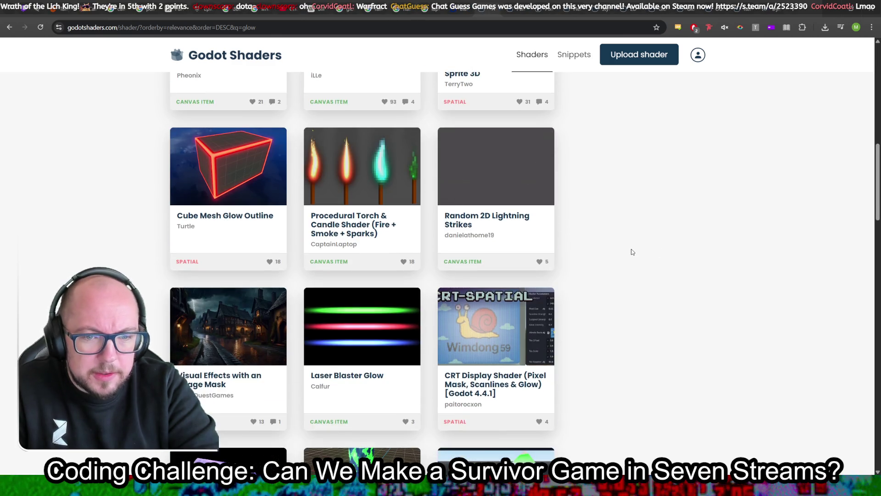
{"action": "scroll", "coordinate": [632, 252], "scroll_direction": "down", "scroll_amount": 3}
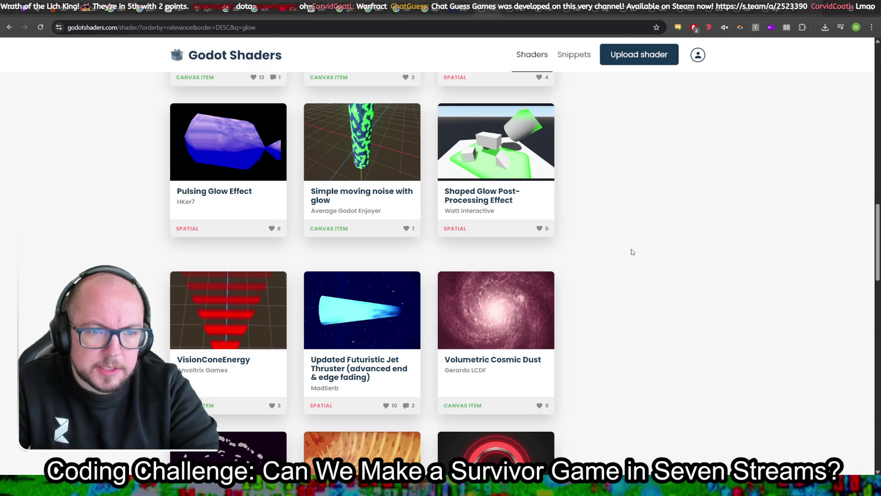
{"action": "scroll", "coordinate": [618, 252], "scroll_direction": "down", "scroll_amount": 1}
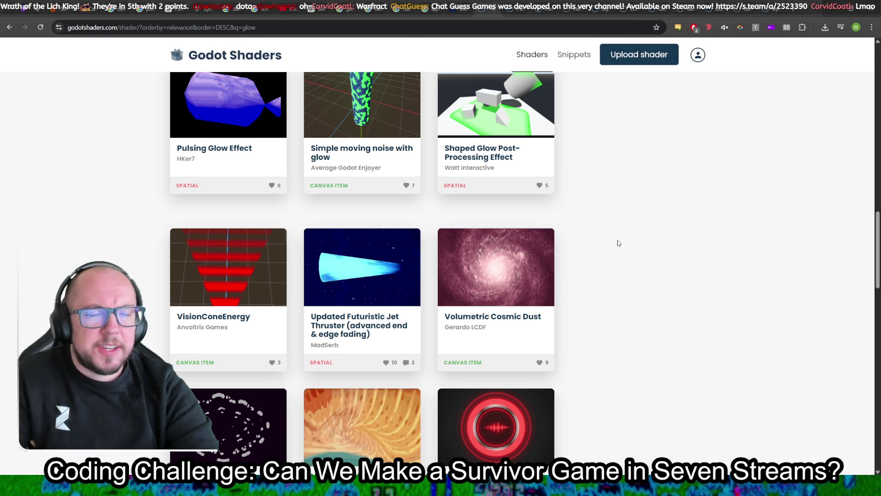
{"action": "left_click", "coordinate": [519, 4]}
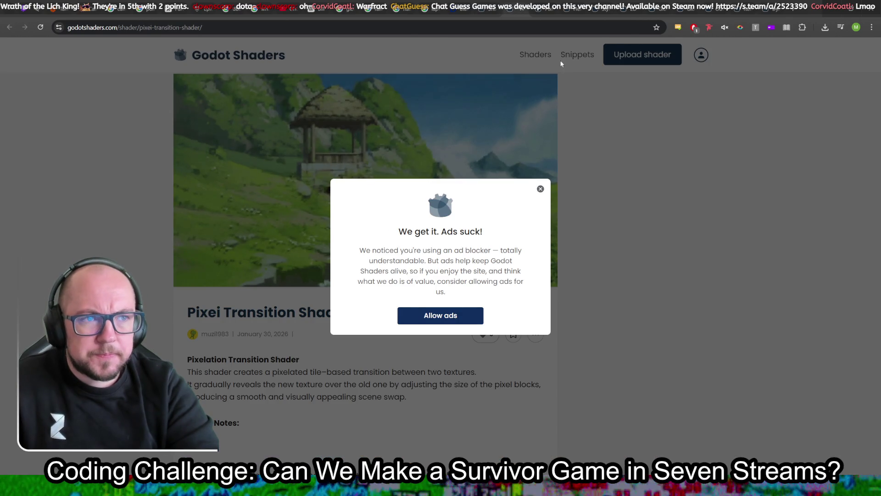
Cycle through the opened shader tabs to Glow effect 2D and dismiss the ad-blocker notice
{"action": "left_click", "coordinate": [532, 4]}
{"action": "left_click", "coordinate": [588, 4]}
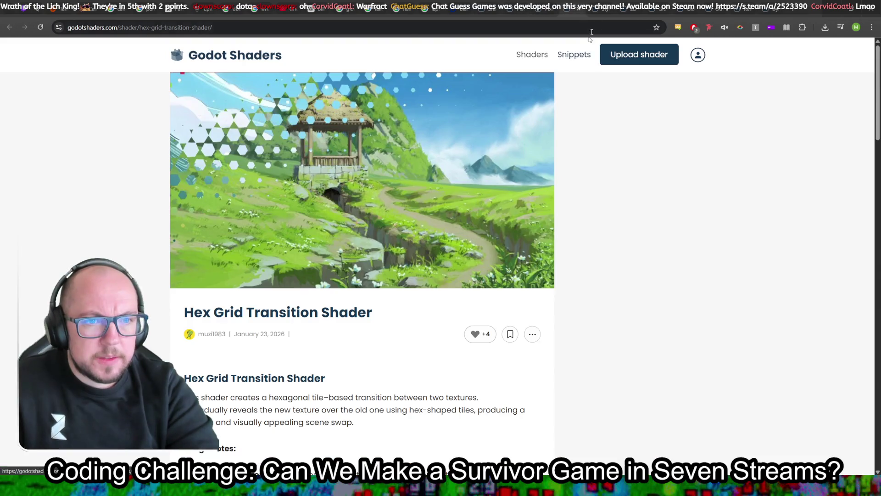
{"action": "left_click", "coordinate": [615, 5]}
{"action": "left_click", "coordinate": [673, 3]}
{"action": "left_click", "coordinate": [672, 5]}
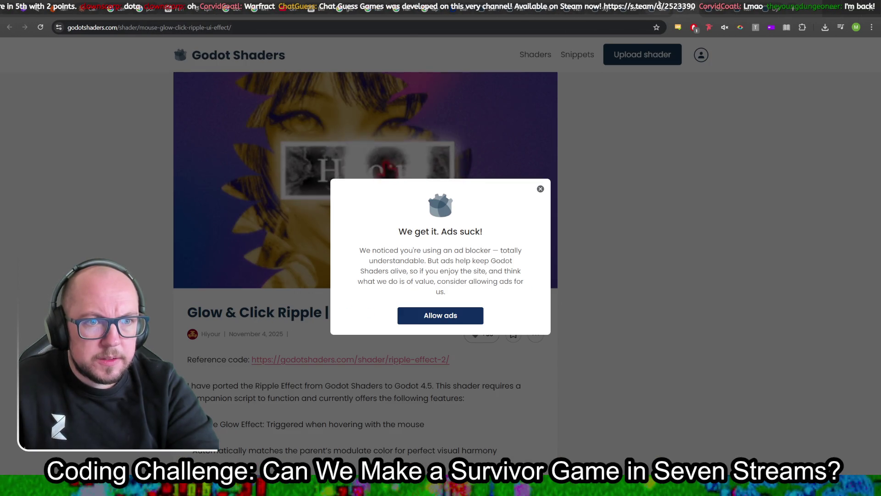
{"action": "left_click", "coordinate": [658, 6]}
{"action": "left_click", "coordinate": [540, 189]}
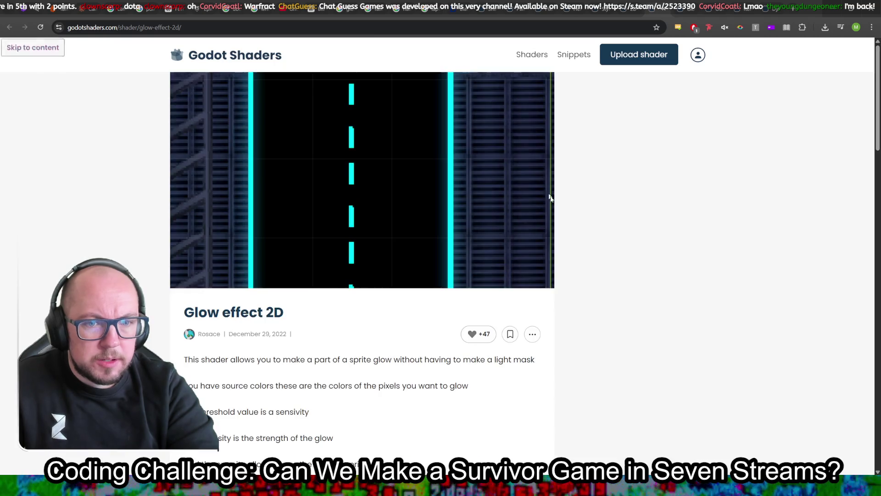
Read the Glow effect 2D page and preview it on white, grey, black and leaf backgrounds
{"action": "scroll", "coordinate": [580, 275], "scroll_direction": "down", "scroll_amount": 10}
{"action": "scroll", "coordinate": [582, 274], "scroll_direction": "up", "scroll_amount": 2}
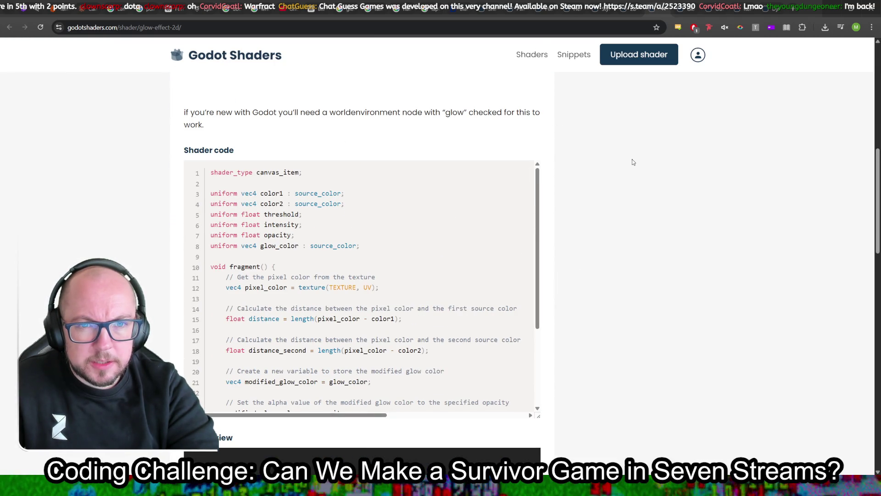
{"action": "scroll", "coordinate": [633, 162], "scroll_direction": "down", "scroll_amount": 8}
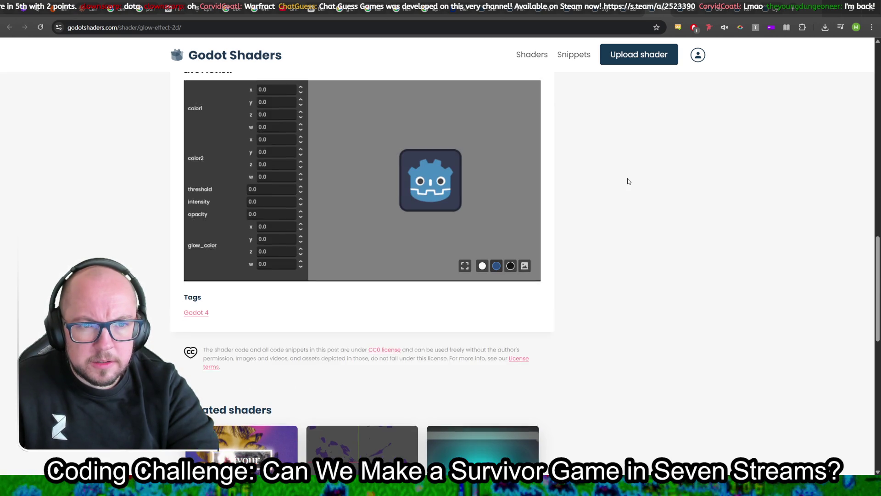
{"action": "scroll", "coordinate": [629, 181], "scroll_direction": "up", "scroll_amount": 3}
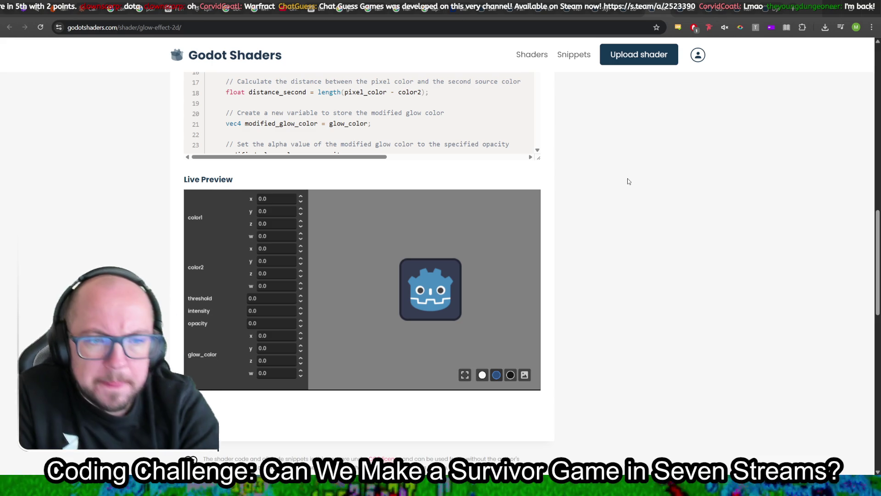
{"action": "left_click", "coordinate": [483, 375]}
{"action": "left_click", "coordinate": [497, 375]}
{"action": "left_click", "coordinate": [510, 375]}
{"action": "left_click", "coordinate": [524, 376]}
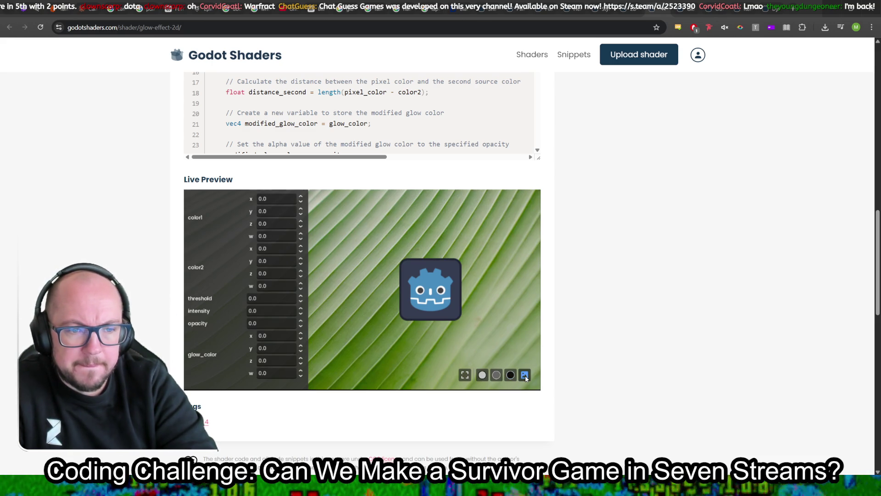
{"action": "left_click", "coordinate": [496, 375]}
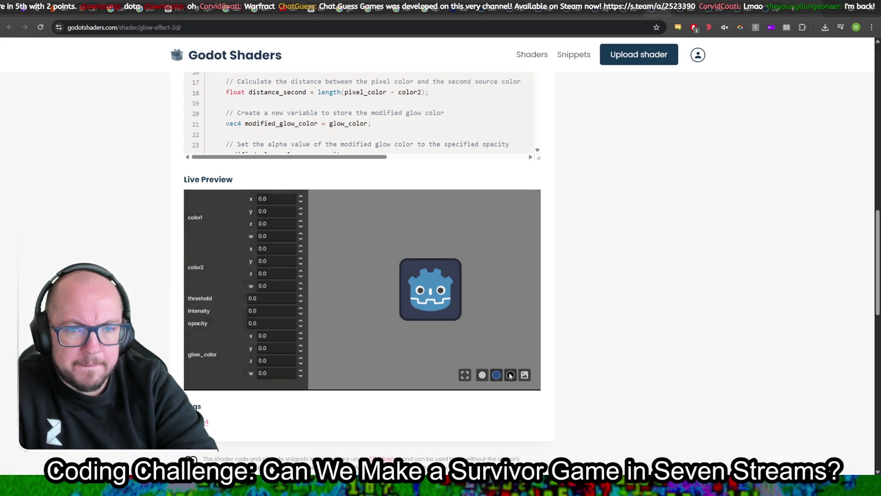
{"action": "left_click", "coordinate": [511, 375]}
Return to the Godot editor and bring up the Level node's context menu
{"action": "scroll", "coordinate": [489, 95], "scroll_direction": "up", "scroll_amount": 5}
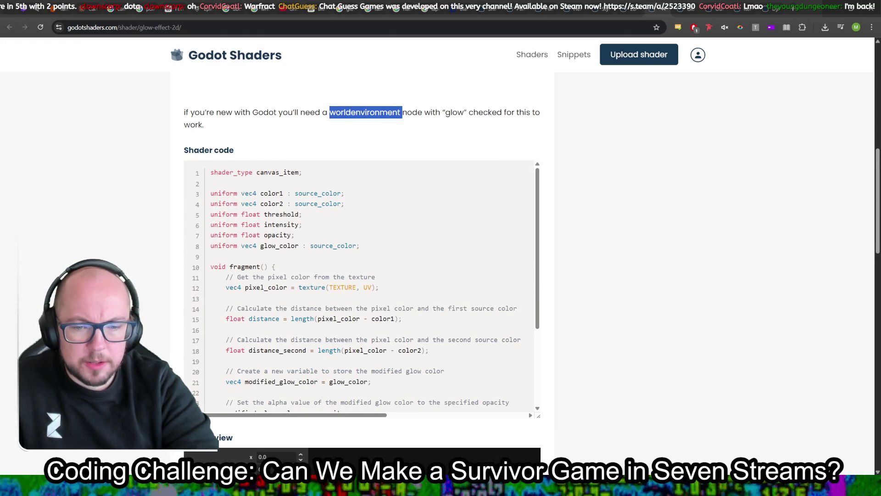
{"action": "key", "text": "alt+Tab"}
{"action": "right_click", "coordinate": [25, 57]}
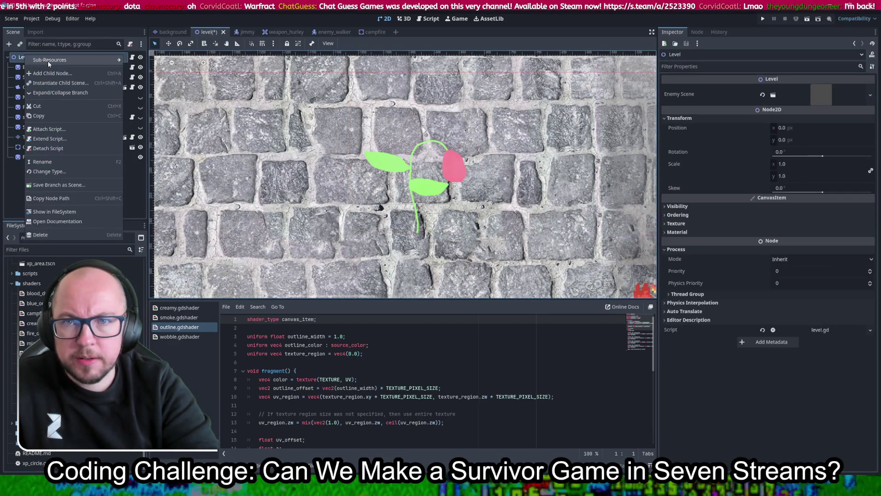
Add a WorldEnvironment child node under the Level node
{"action": "left_click", "coordinate": [50, 73]}
{"action": "type", "text": "worldenvironment"}
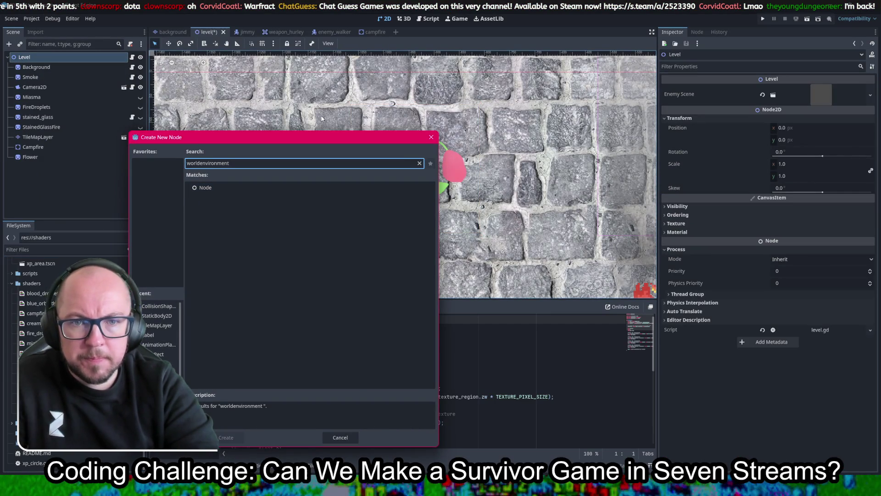
{"action": "double_click", "coordinate": [235, 199]}
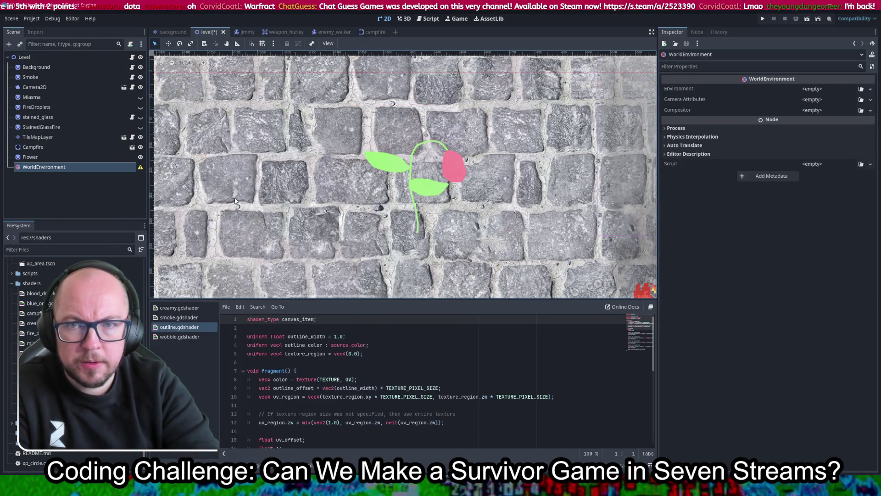
{"action": "scroll", "coordinate": [400, 181], "scroll_direction": "down", "scroll_amount": 4}
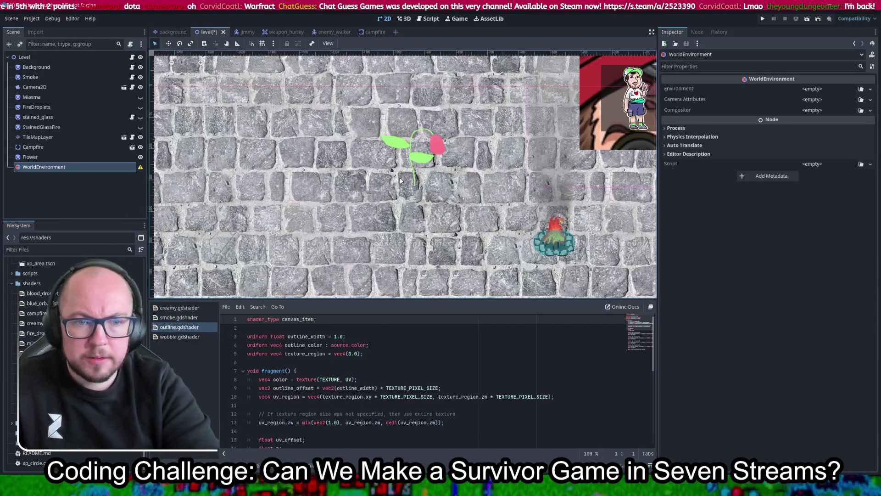
{"action": "key", "text": "alt+Tab"}
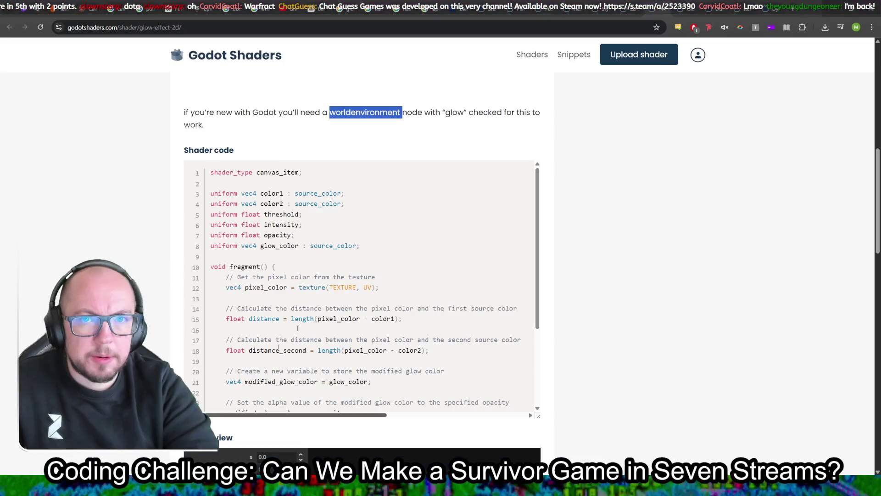
{"action": "key", "text": "alt+Tab"}
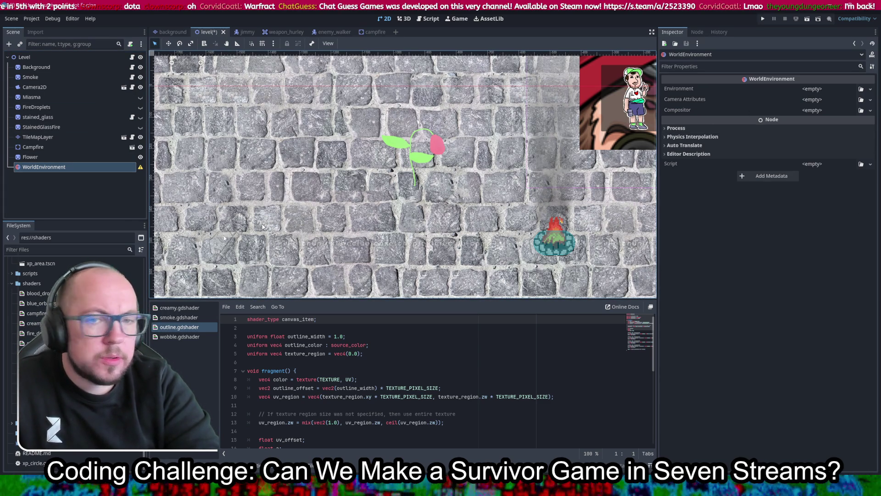
{"action": "mouse_move", "coordinate": [140, 168]}
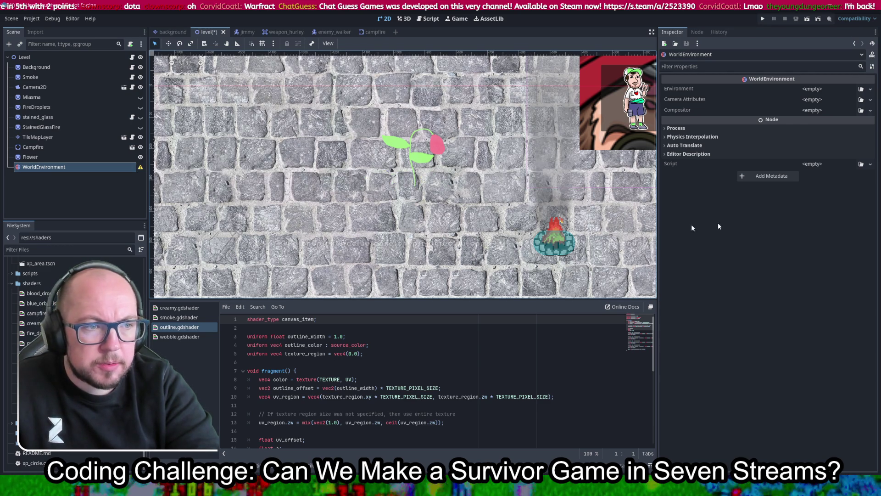
Give the WorldEnvironment a new Environment resource with Glow turned on, and save the scene
{"action": "left_click", "coordinate": [821, 89]}
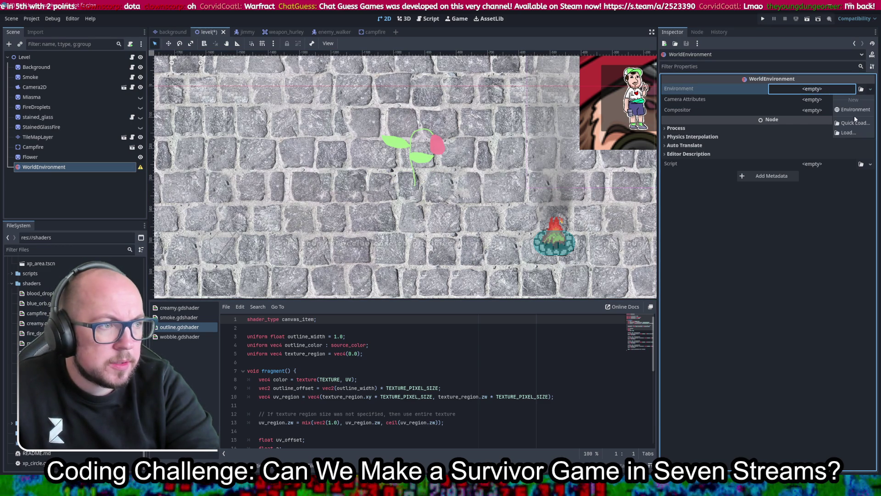
{"action": "left_click", "coordinate": [853, 110]}
{"action": "left_click", "coordinate": [801, 89]}
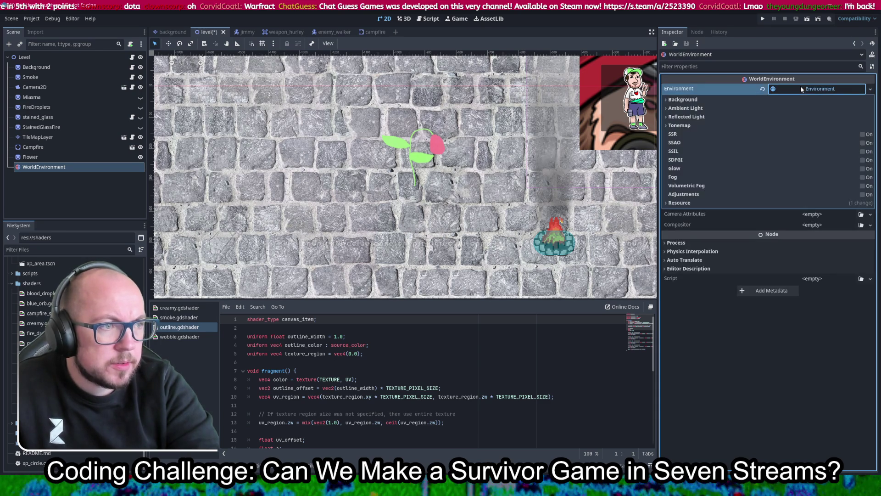
{"action": "left_click", "coordinate": [754, 66]}
{"action": "type", "text": "glow"}
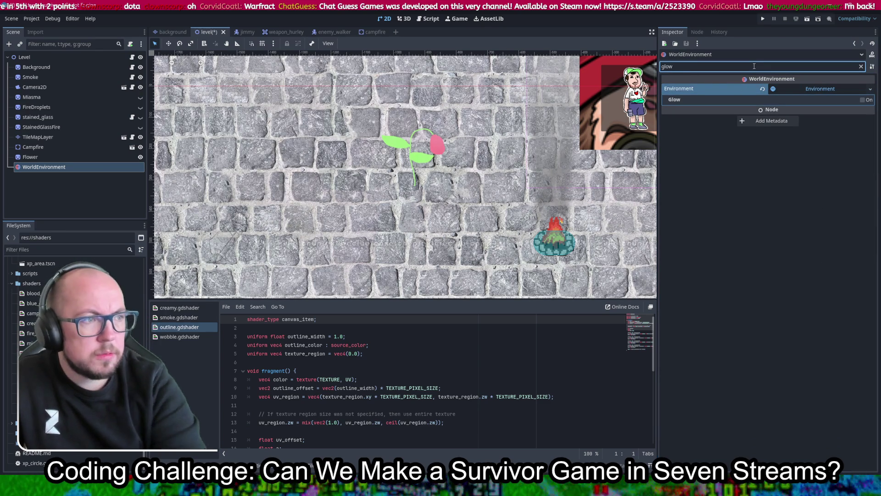
{"action": "left_click", "coordinate": [862, 100]}
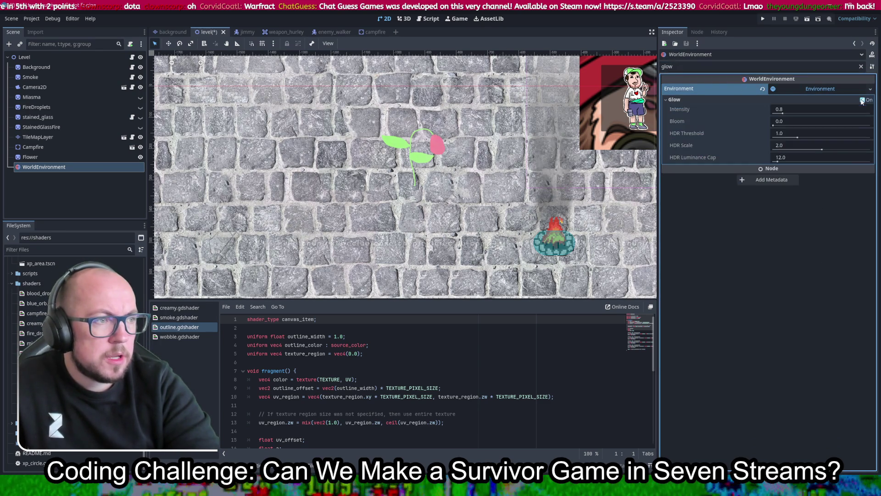
{"action": "key", "text": "ctrl+s"}
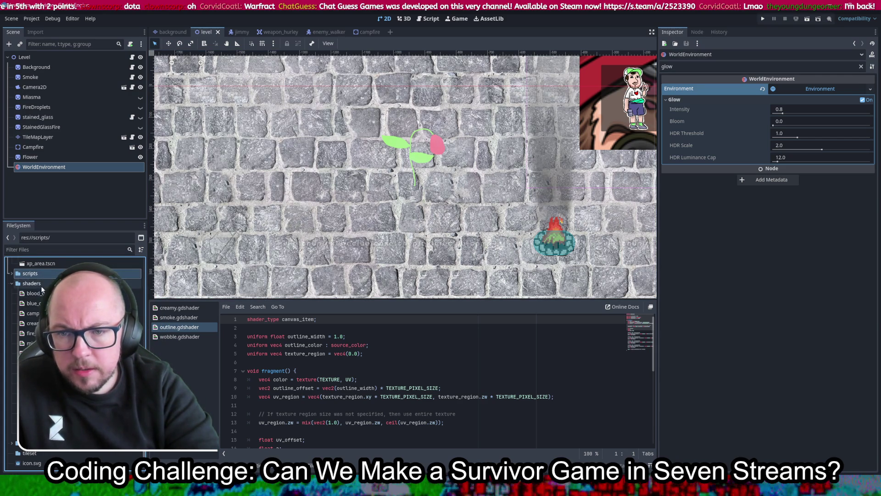
Create a new Shader resource named glow.gdshader in the shaders folder
{"action": "left_click", "coordinate": [40, 283]}
{"action": "right_click", "coordinate": [88, 284]}
{"action": "left_click", "coordinate": [161, 320]}
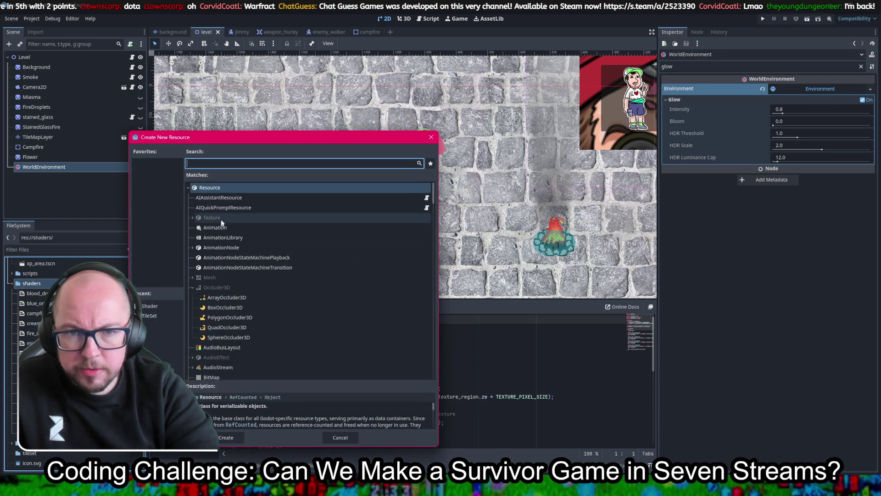
{"action": "left_click", "coordinate": [156, 305]}
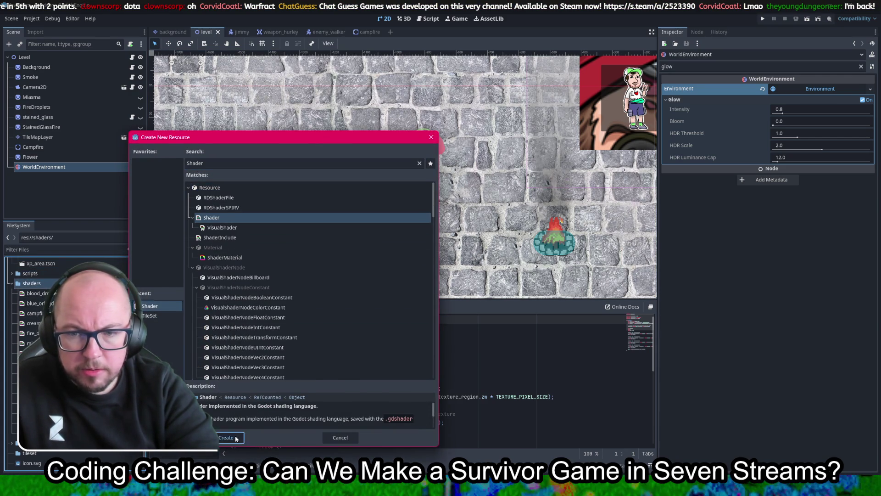
{"action": "left_click", "coordinate": [226, 437]}
{"action": "type", "text": "glow"}
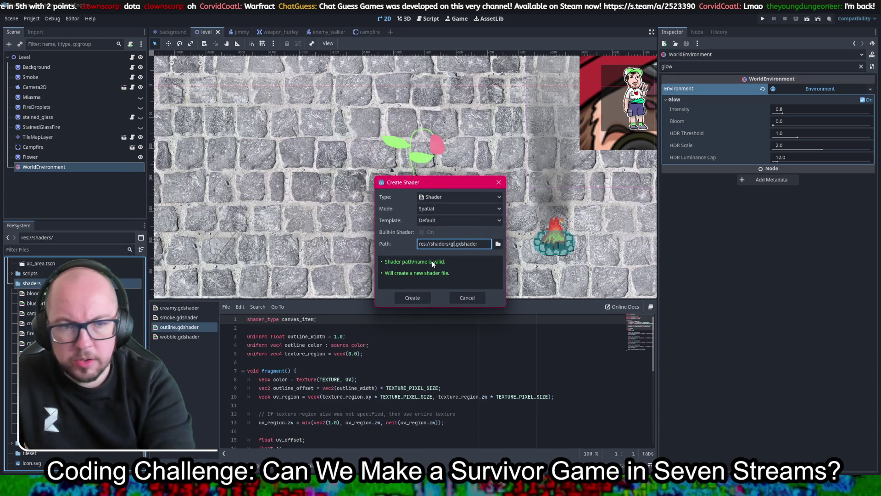
{"action": "key", "text": "Return"}
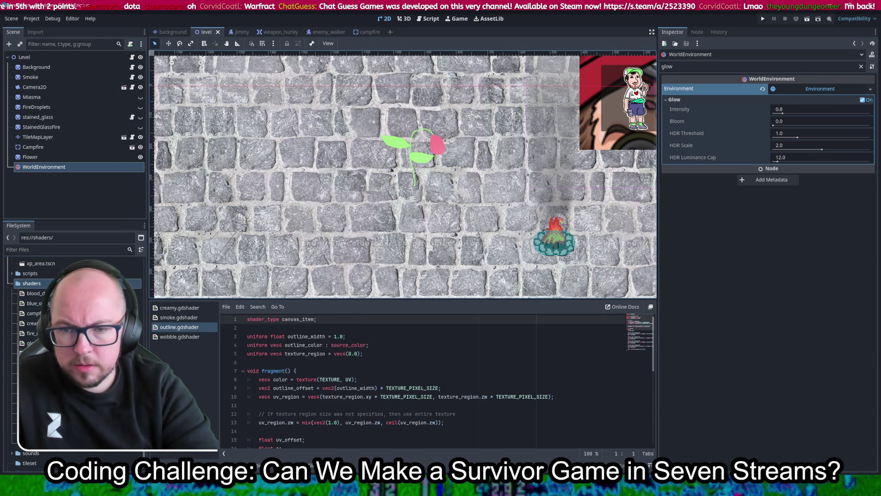
Replace the template code with the pasted canvas_item glow shader and save it
{"action": "left_click", "coordinate": [420, 371]}
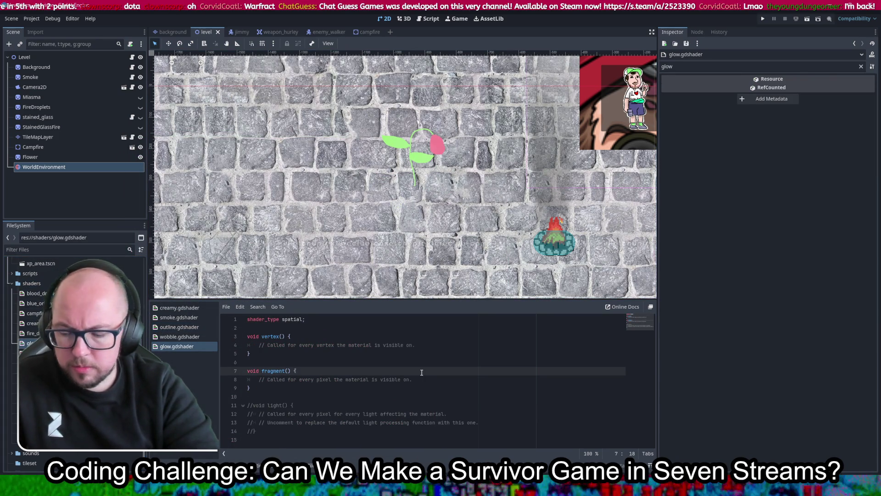
{"action": "key", "text": "ctrl+a"}
{"action": "key", "text": "ctrl+v"}
{"action": "key", "text": "ctrl+s"}
{"action": "scroll", "coordinate": [436, 376], "scroll_direction": "up", "scroll_amount": 6}
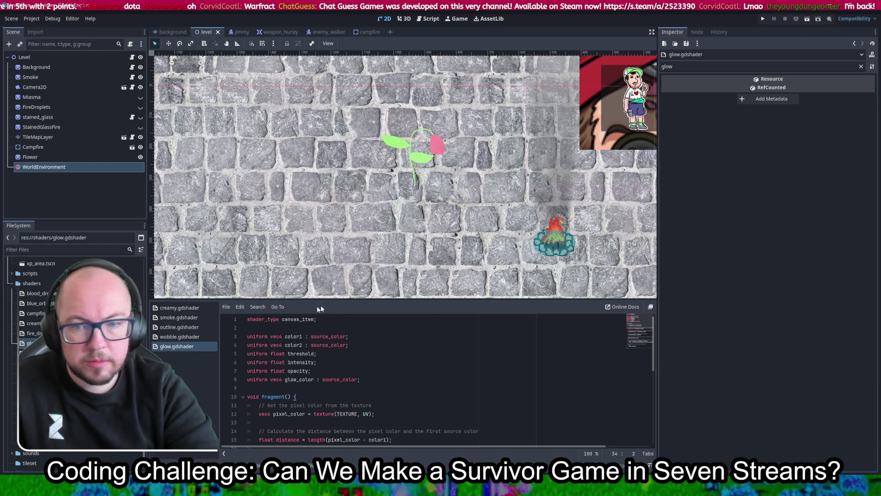
{"action": "left_click", "coordinate": [31, 157]}
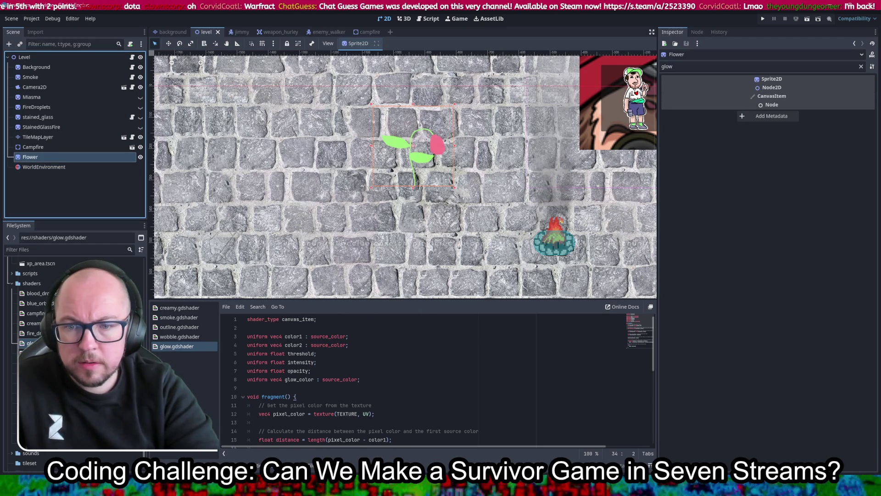
Apply glow.gdshader as the Flower sprite's material
{"action": "left_click", "coordinate": [861, 67]}
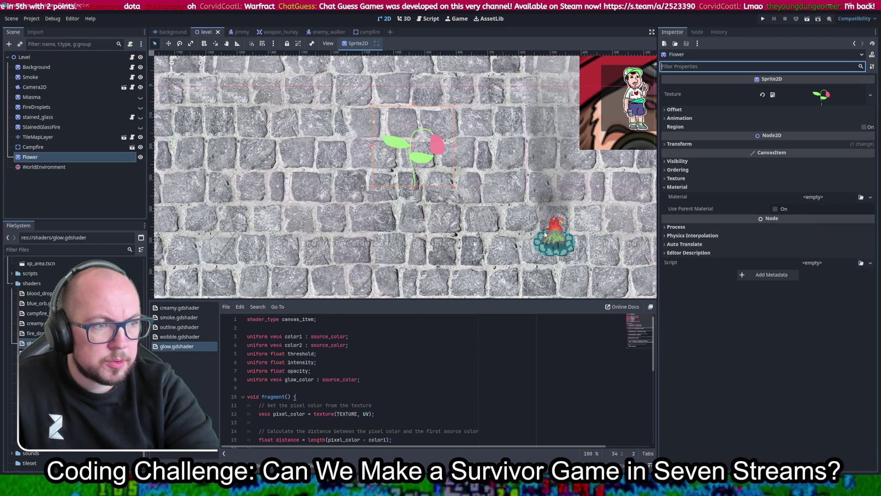
{"action": "mouse_move", "coordinate": [28, 343]}
{"action": "left_mouse_down"}
{"action": "mouse_move", "coordinate": [413, 165]}
{"action": "mouse_move", "coordinate": [846, 188]}
{"action": "mouse_move", "coordinate": [821, 197]}
{"action": "left_mouse_up"}
{"action": "scroll", "coordinate": [417, 135], "scroll_direction": "up", "scroll_amount": 8}
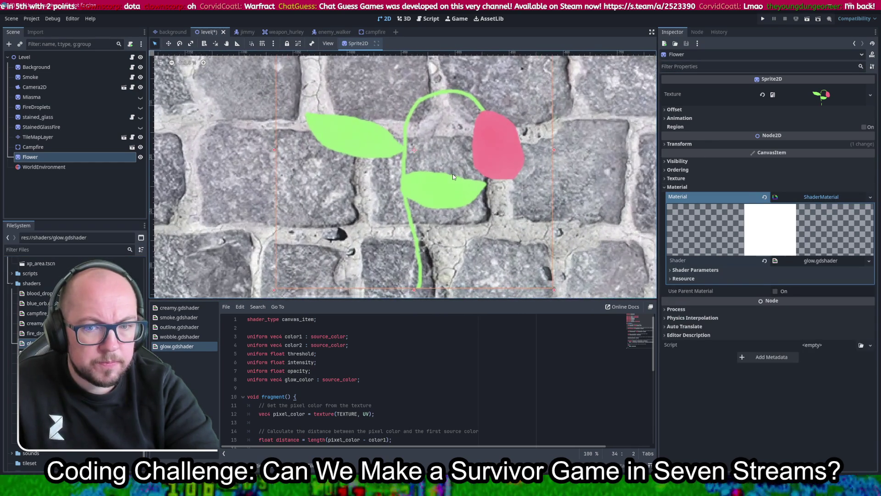
{"action": "scroll", "coordinate": [452, 173], "scroll_direction": "down", "scroll_amount": 4}
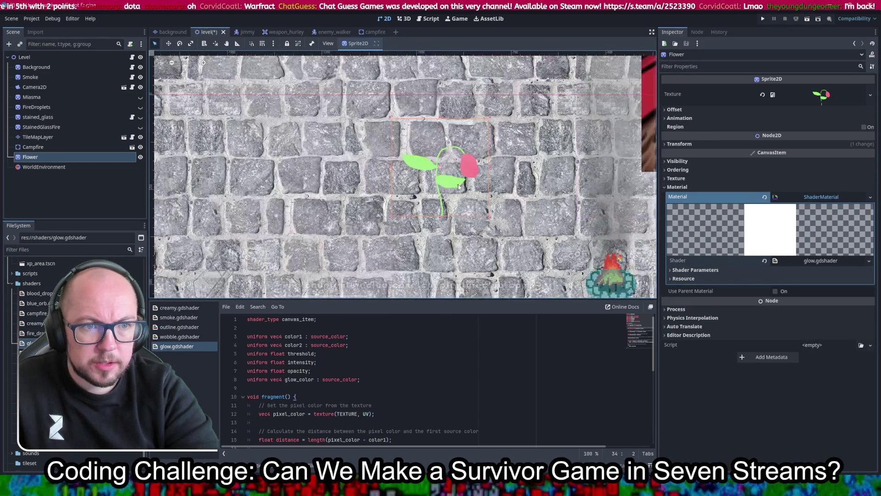
{"action": "scroll", "coordinate": [410, 140], "scroll_direction": "up", "scroll_amount": 2}
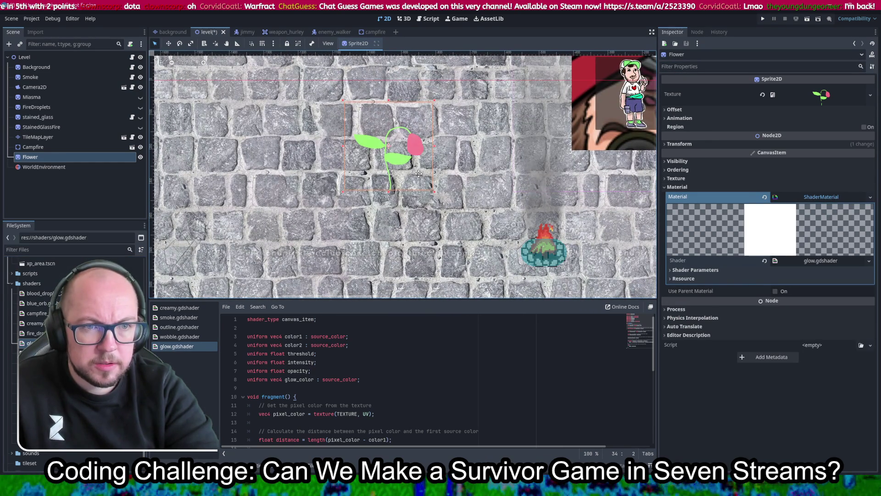
{"action": "scroll", "coordinate": [505, 170], "scroll_direction": "down", "scroll_amount": 3}
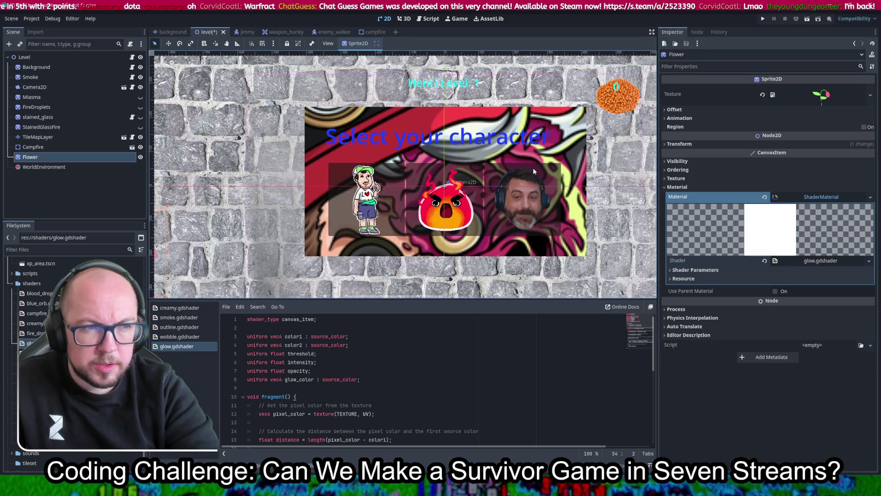
Add the SMW_WaterLift image to the level as a sprite and expand its material settings
{"action": "left_click", "coordinate": [425, 173]}
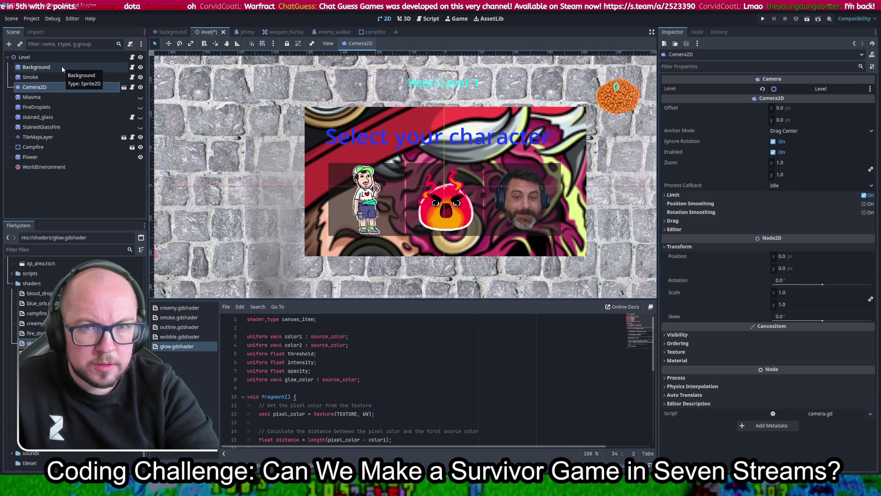
{"action": "scroll", "coordinate": [266, 152], "scroll_direction": "down", "scroll_amount": 3}
{"action": "scroll", "coordinate": [267, 152], "scroll_direction": "up", "scroll_amount": 2}
{"action": "left_click_drag", "start_coordinate": [355, 159], "coordinate": [386, 138]}
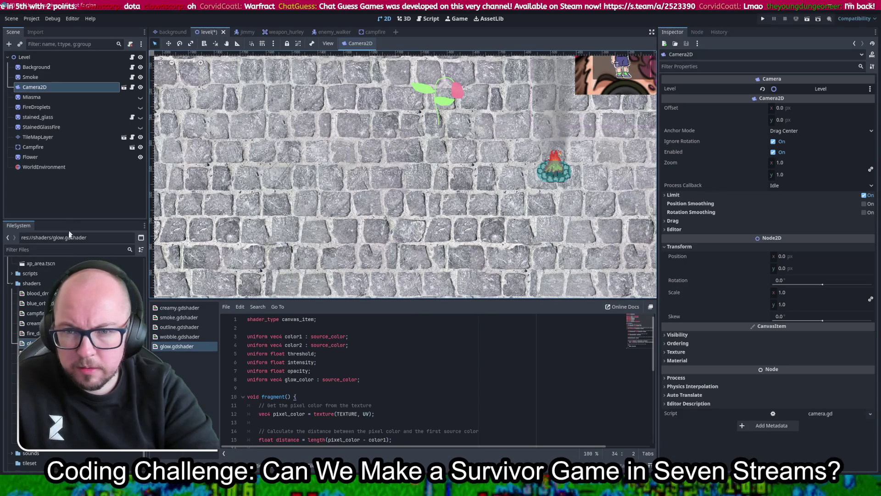
{"action": "scroll", "coordinate": [74, 298], "scroll_direction": "up", "scroll_amount": 5}
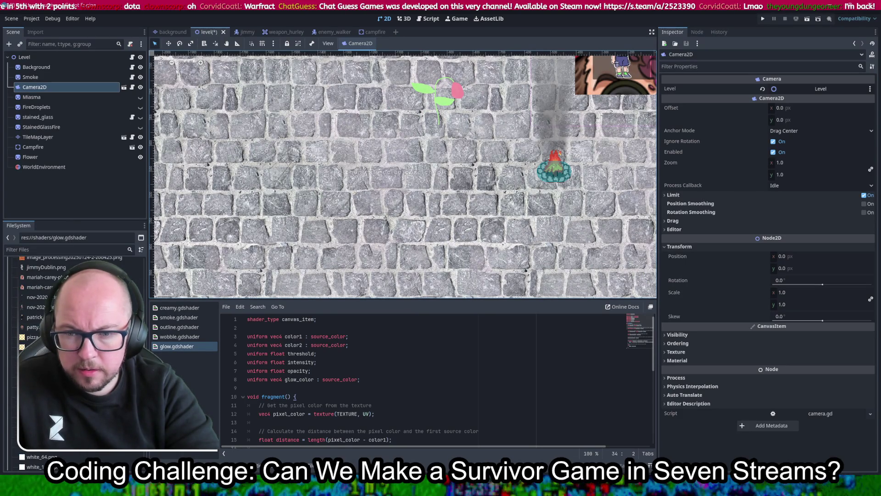
{"action": "left_click_drag", "start_coordinate": [44, 274], "coordinate": [304, 178]}
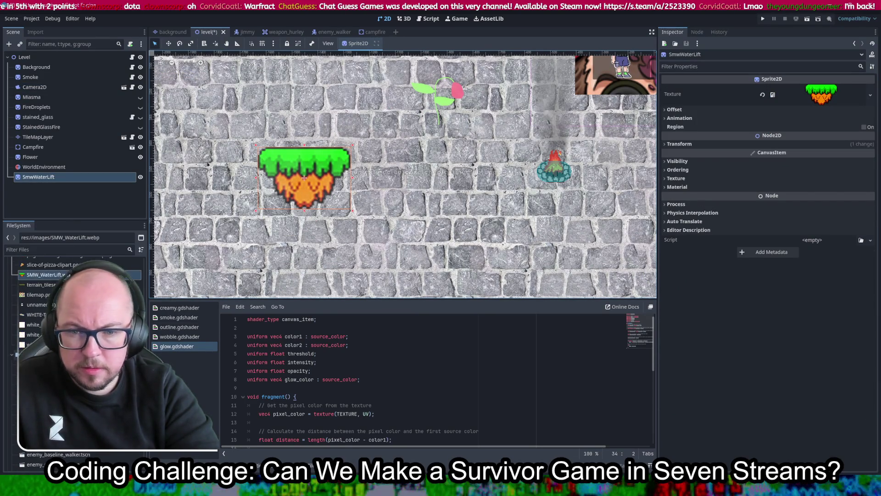
{"action": "left_click", "coordinate": [696, 186]}
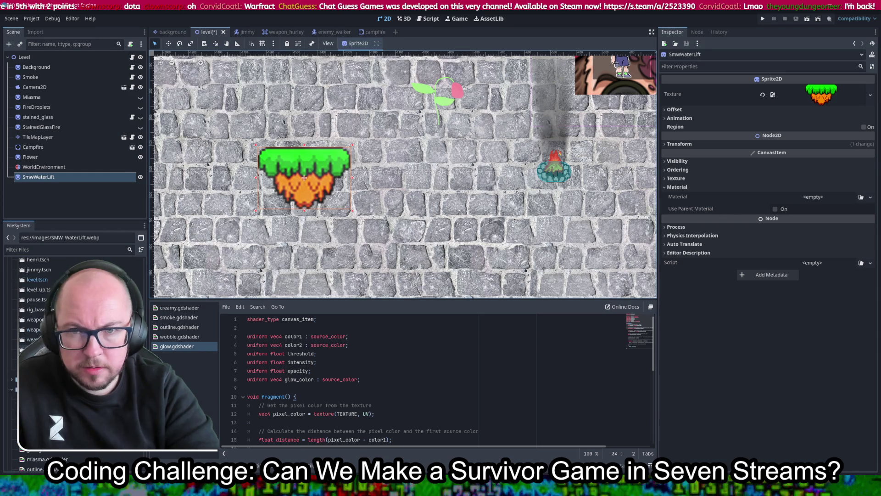
Hide the Smoke node and reselect the Flower node
{"action": "left_click", "coordinate": [141, 78]}
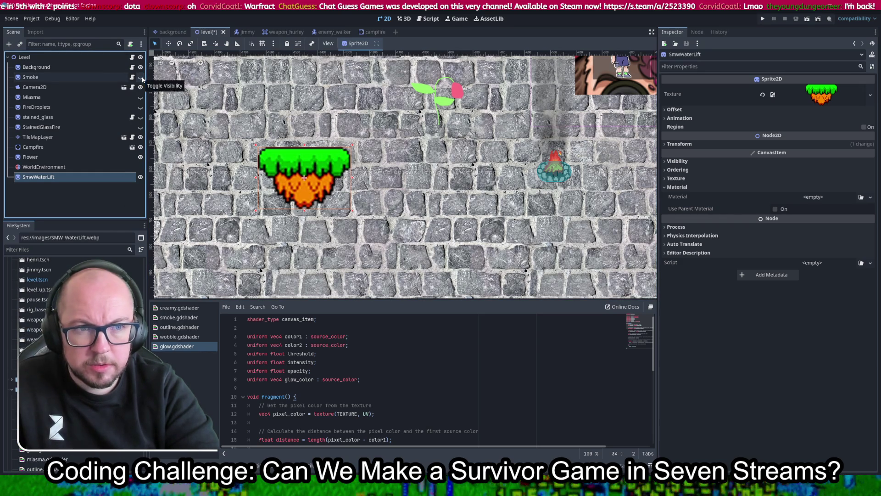
{"action": "scroll", "coordinate": [427, 110], "scroll_direction": "up", "scroll_amount": 8}
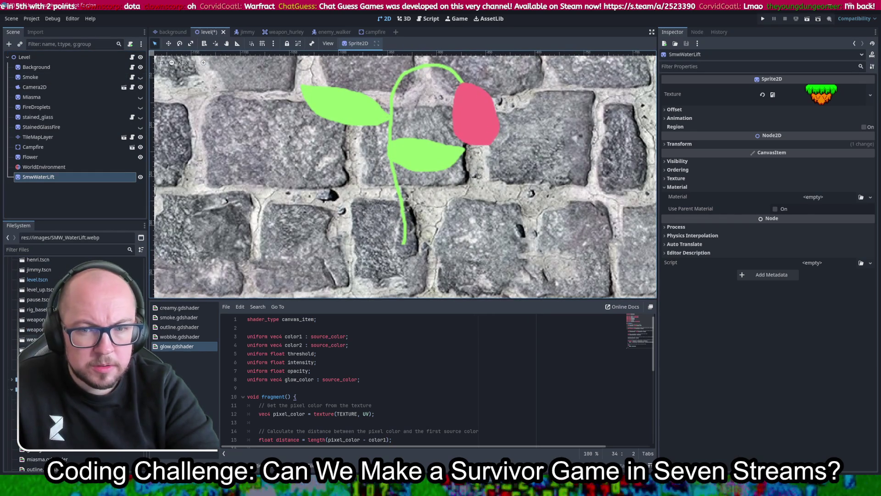
{"action": "scroll", "coordinate": [74, 358], "scroll_direction": "down", "scroll_amount": 4}
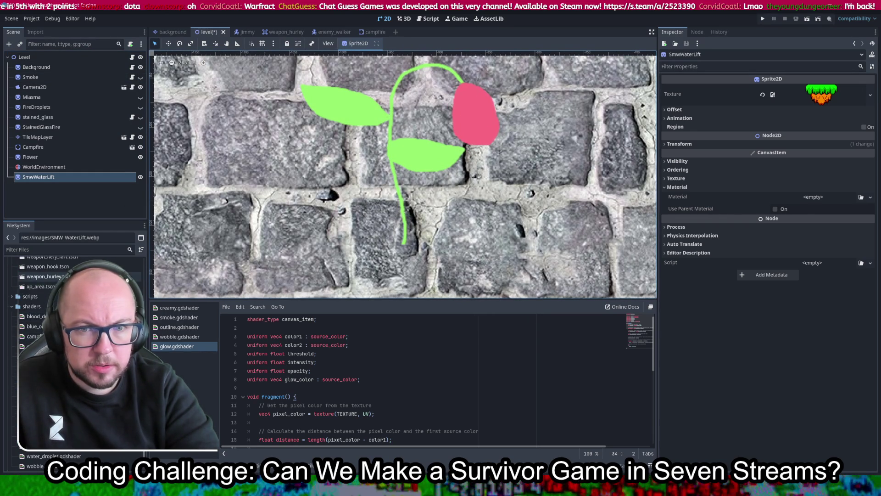
{"action": "left_click", "coordinate": [73, 157]}
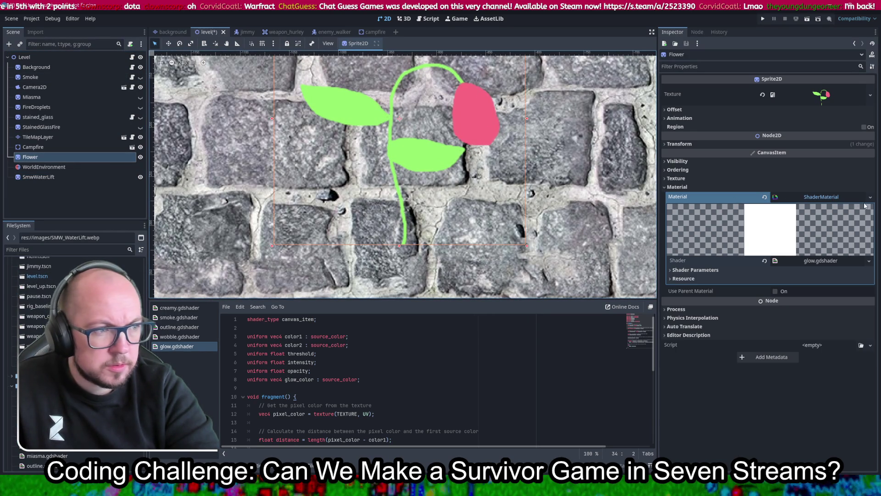
Make the glow shader's Color 1 green and set Threshold to 100
{"action": "left_click", "coordinate": [736, 273]}
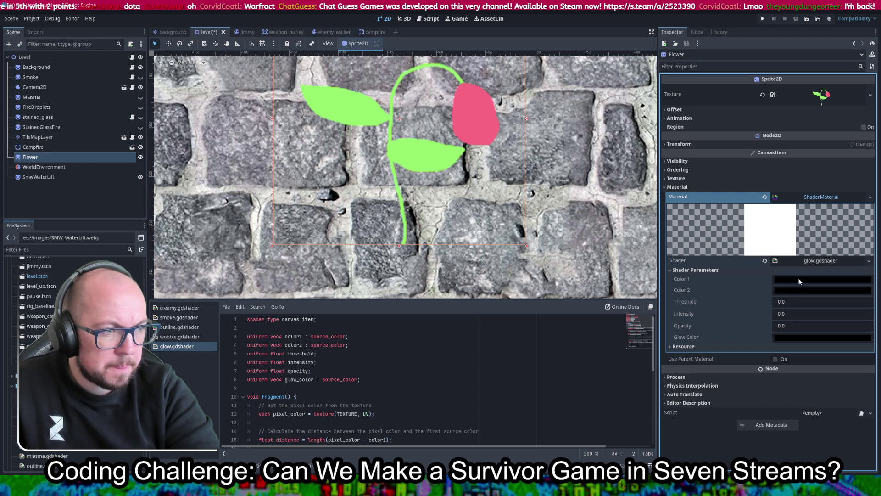
{"action": "left_click", "coordinate": [798, 279]}
{"action": "left_click_drag", "start_coordinate": [792, 194], "coordinate": [838, 195]}
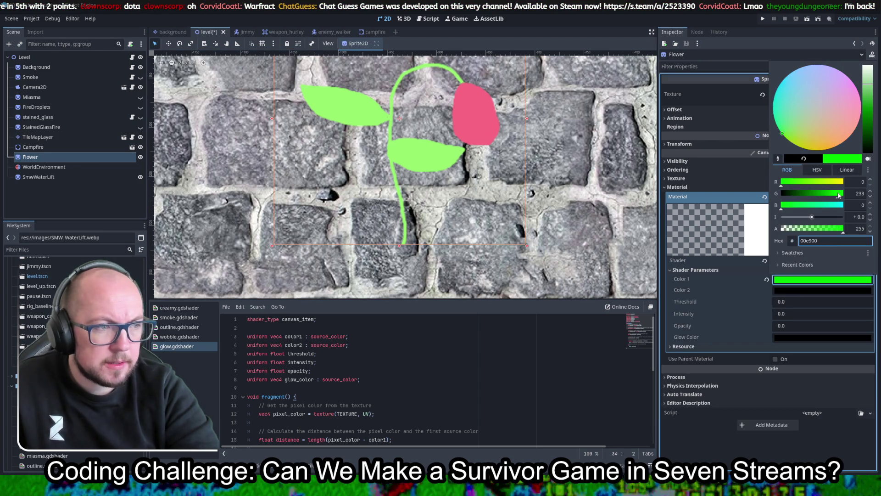
{"action": "left_click", "coordinate": [753, 302]}
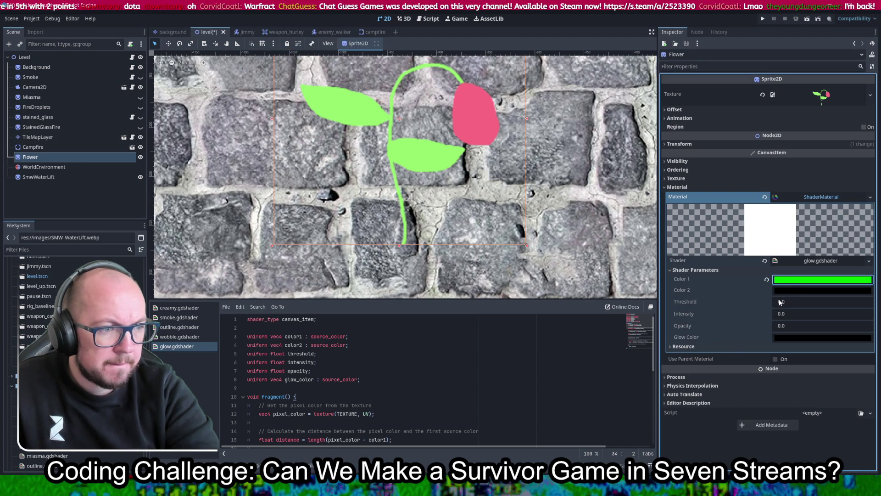
{"action": "left_click_drag", "start_coordinate": [780, 302], "coordinate": [794, 301]}
{"action": "left_click", "coordinate": [779, 303]}
{"action": "type", "text": "100"}
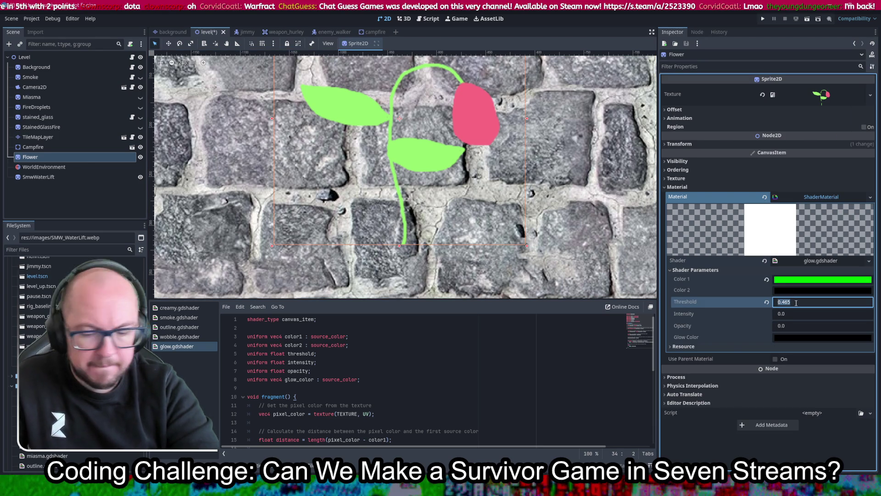
{"action": "key", "text": "Return"}
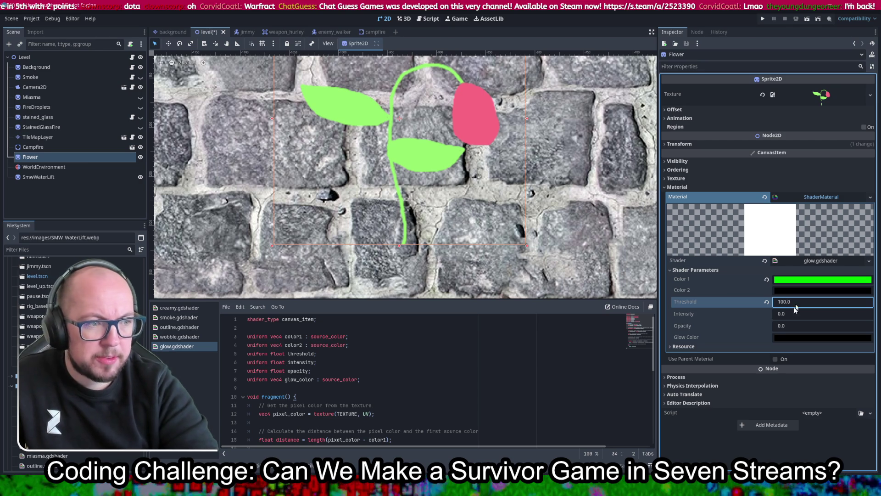
Set Intensity to 100 and try Opacity values of 100 and 30
{"action": "left_click", "coordinate": [793, 314]}
{"action": "type", "text": "100"}
{"action": "key", "text": "Return"}
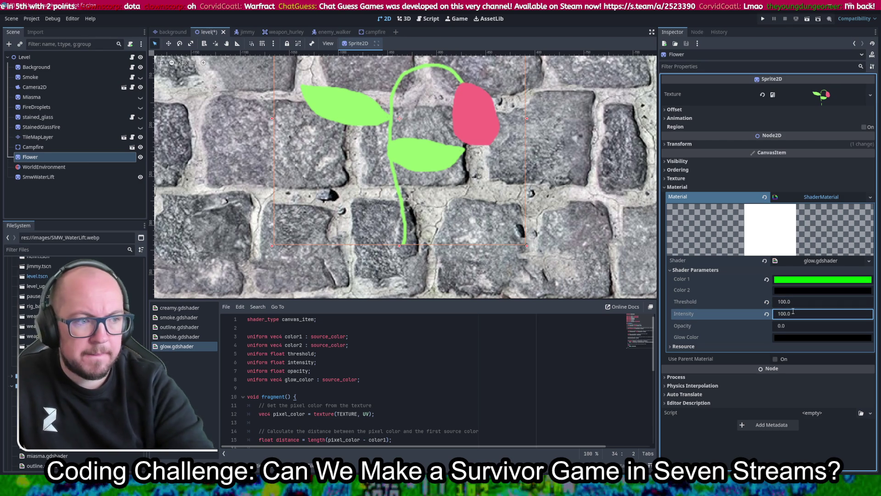
{"action": "left_click", "coordinate": [800, 325]}
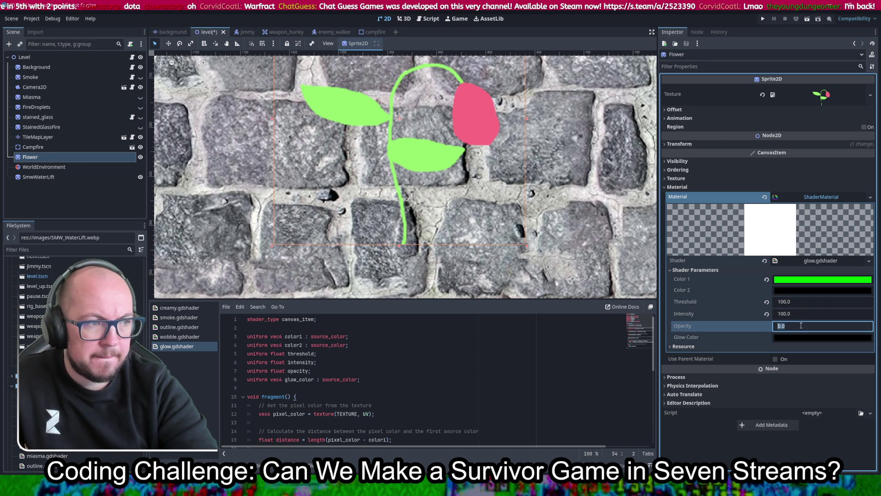
{"action": "type", "text": "100"}
{"action": "key", "text": "Return"}
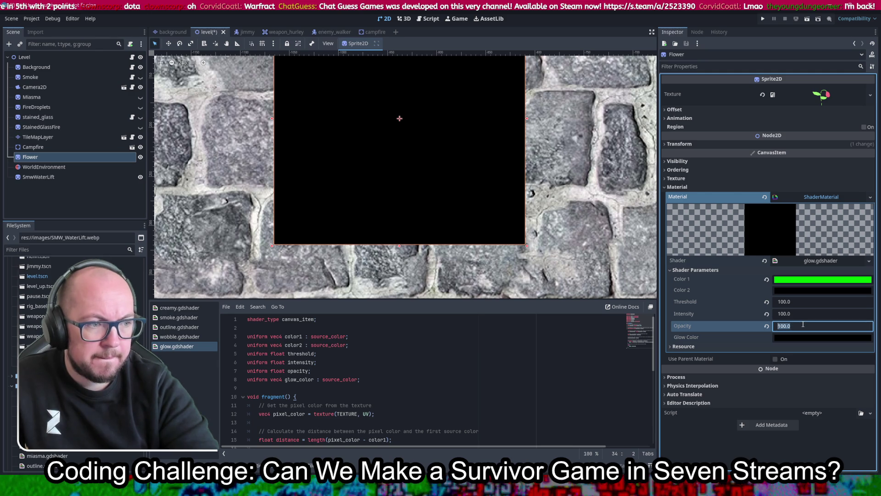
{"action": "type", "text": "30.0"}
{"action": "key", "text": "Return"}
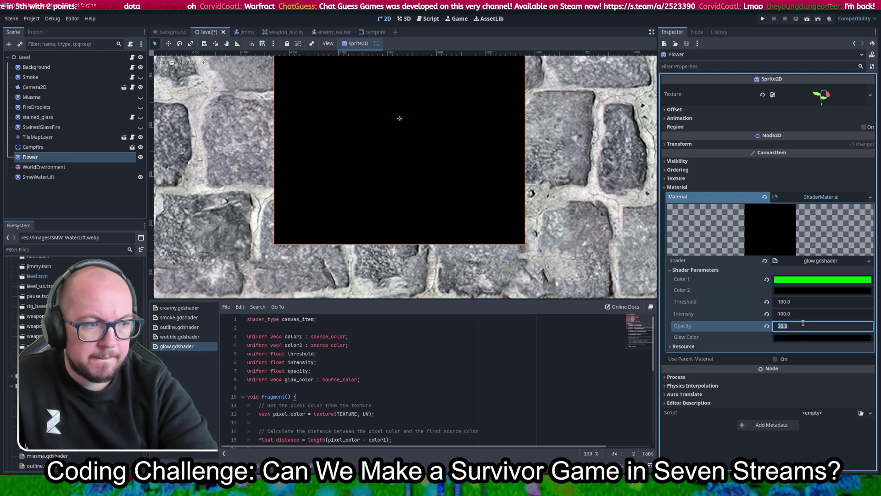
Make the Glow Color green and set Opacity to 0.1
{"action": "left_click", "coordinate": [799, 339]}
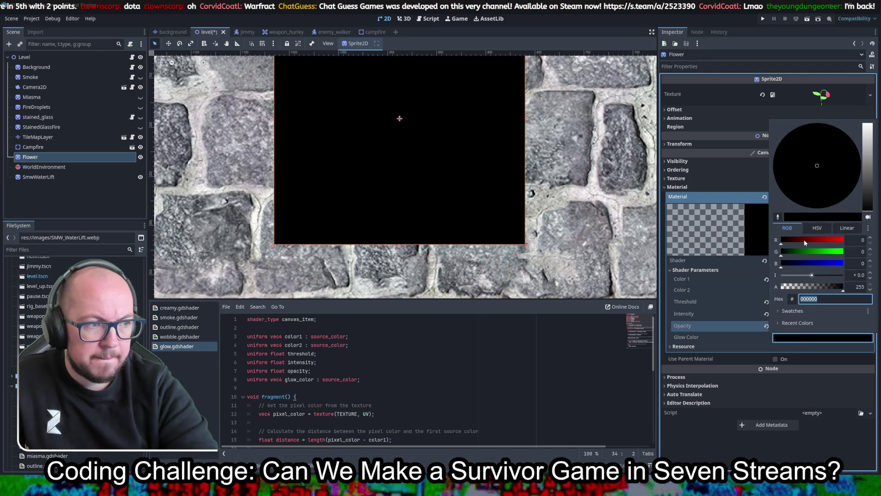
{"action": "left_click_drag", "start_coordinate": [805, 252], "coordinate": [829, 252]}
{"action": "left_click", "coordinate": [721, 348]}
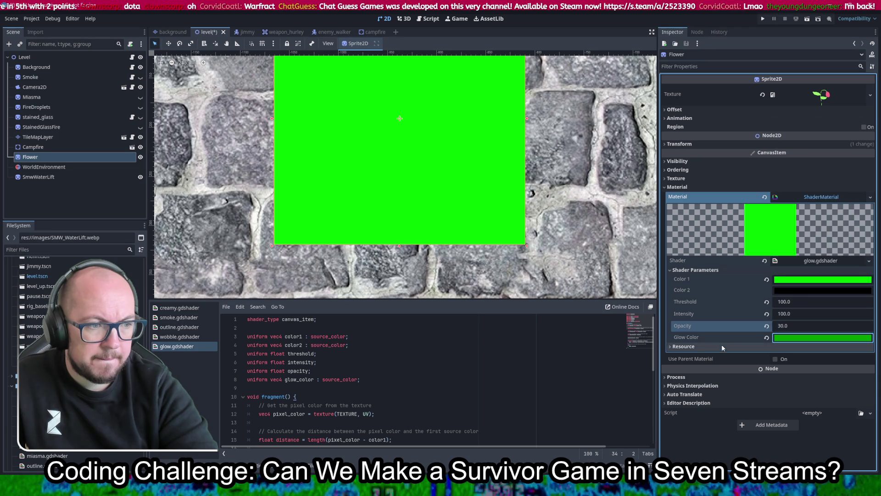
{"action": "left_click", "coordinate": [785, 324]}
{"action": "type", "text": "0.1"}
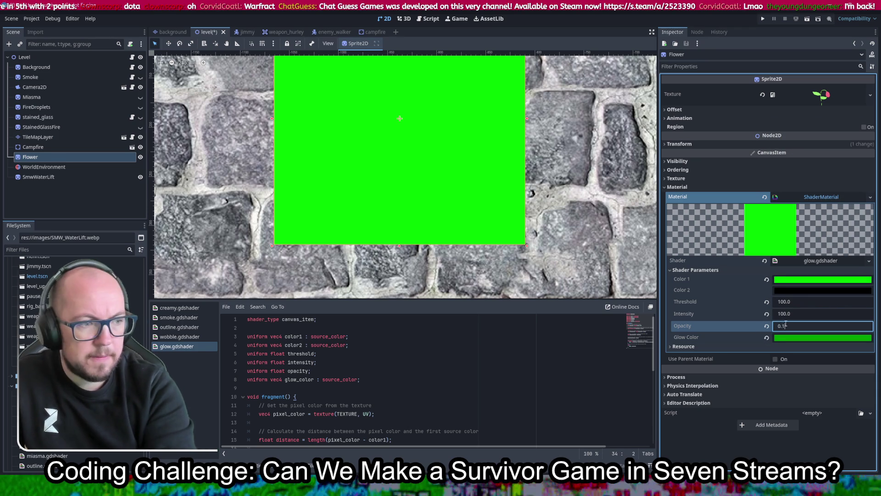
{"action": "key", "text": "Return"}
Swap the Flower's material shader to sprite_glow_advanced.gdshader
{"action": "scroll", "coordinate": [432, 122], "scroll_direction": "down", "scroll_amount": 2}
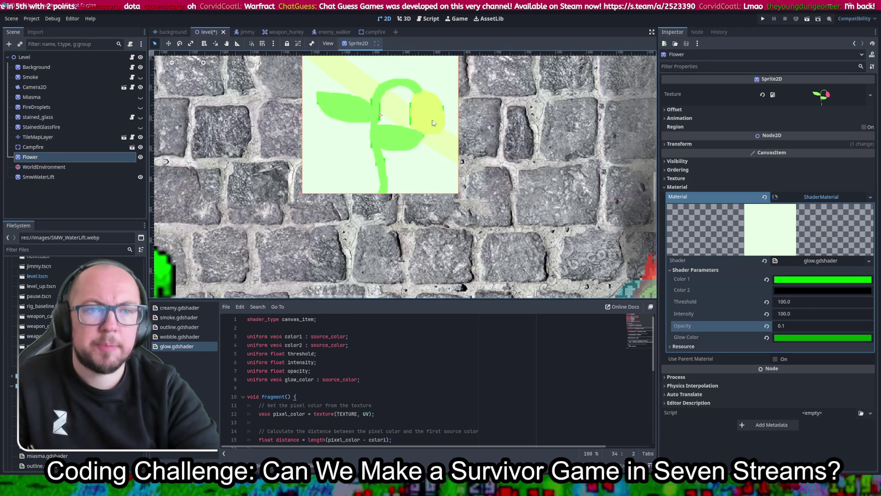
{"action": "scroll", "coordinate": [432, 123], "scroll_direction": "up", "scroll_amount": 3}
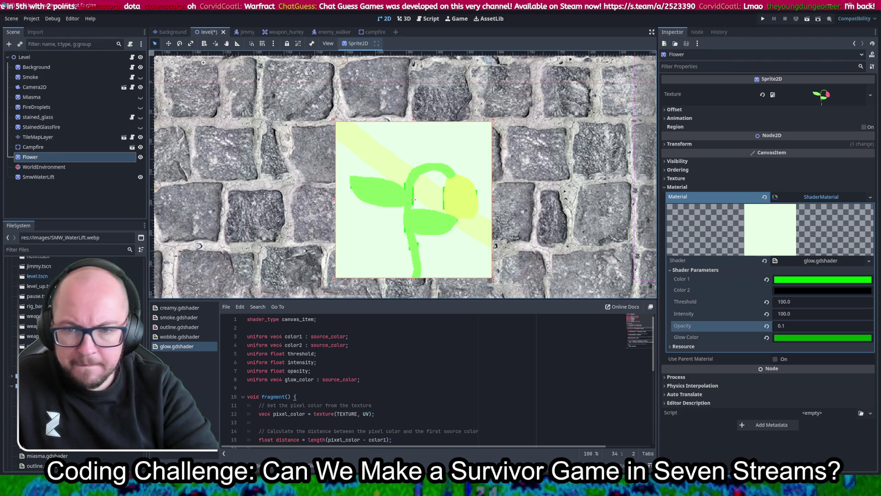
{"action": "scroll", "coordinate": [73, 321], "scroll_direction": "up", "scroll_amount": 1}
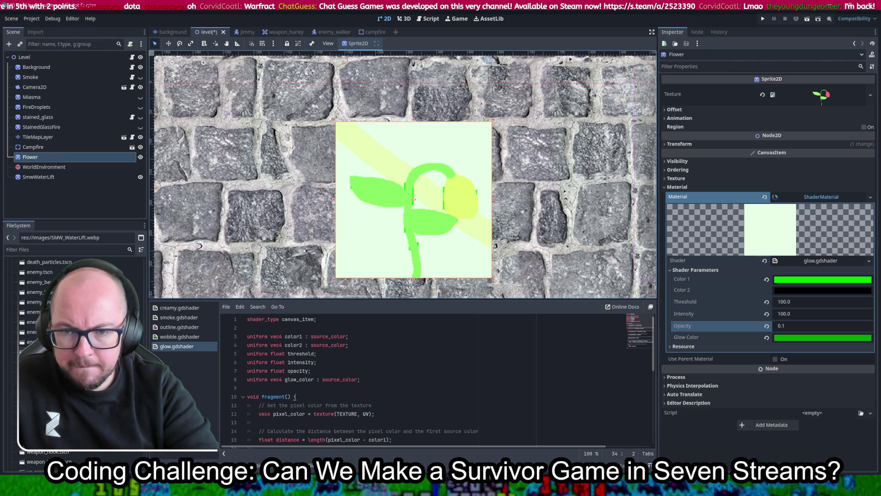
{"action": "scroll", "coordinate": [73, 344], "scroll_direction": "down", "scroll_amount": 5}
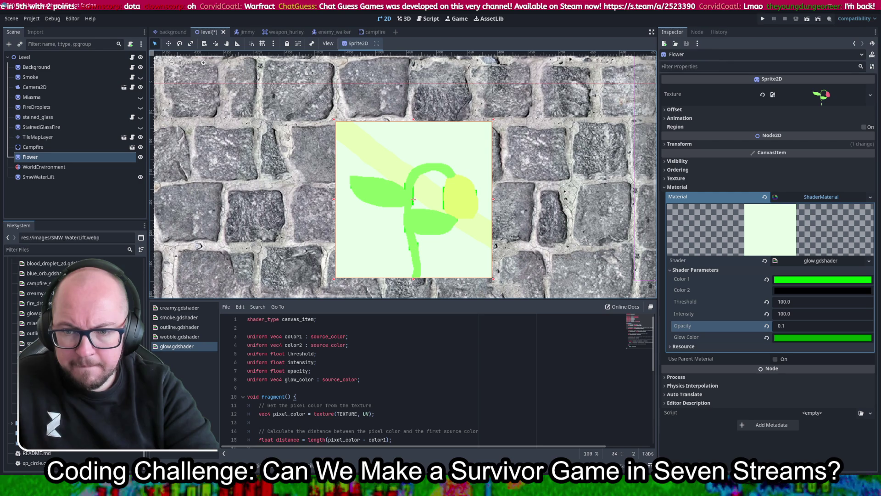
{"action": "mouse_move", "coordinate": [32, 343]}
{"action": "left_mouse_down"}
{"action": "mouse_move", "coordinate": [532, 369]}
{"action": "mouse_move", "coordinate": [803, 198]}
{"action": "left_mouse_up"}
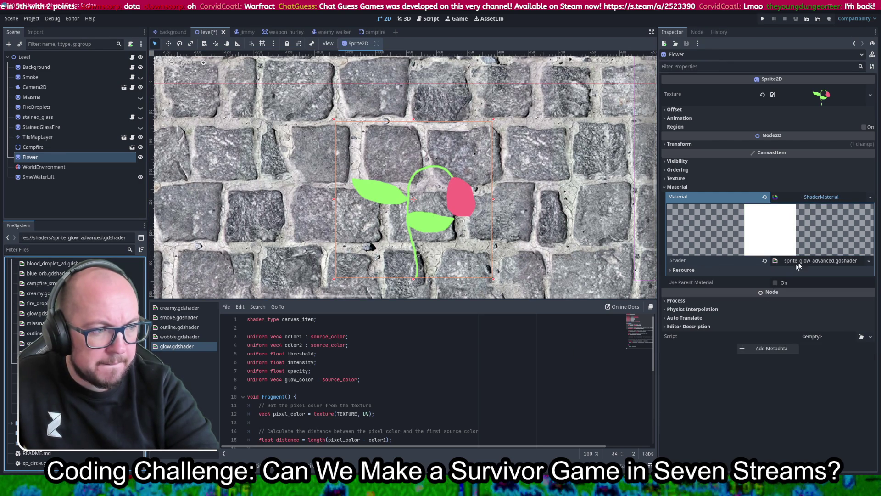
Try sprite_glow.gdshader as the Flower material's shader
{"action": "left_click", "coordinate": [819, 259]}
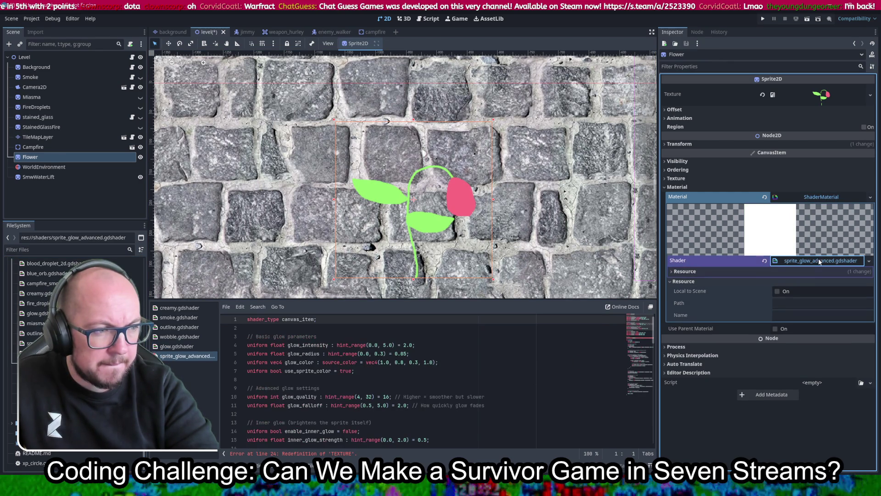
{"action": "mouse_move", "coordinate": [32, 353]}
{"action": "left_mouse_down"}
{"action": "mouse_move", "coordinate": [809, 217]}
{"action": "mouse_move", "coordinate": [820, 260]}
{"action": "left_mouse_up"}
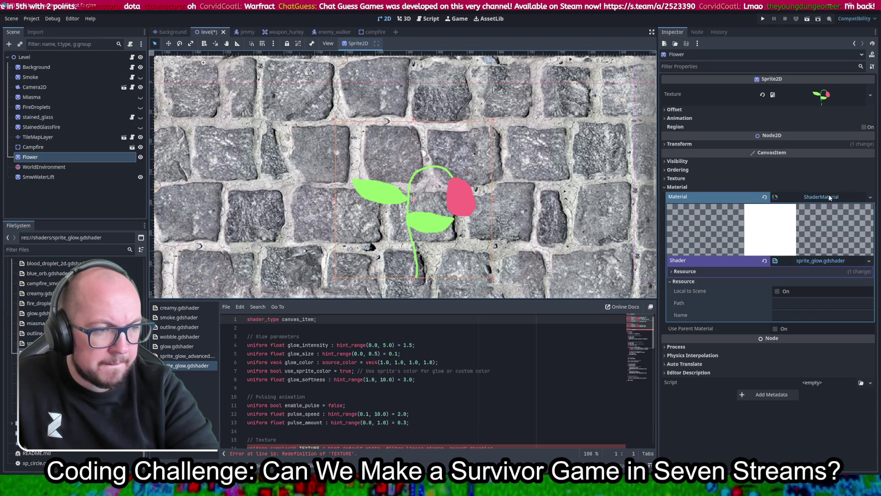
{"action": "left_click", "coordinate": [696, 271]}
{"action": "scroll", "coordinate": [361, 363], "scroll_direction": "down", "scroll_amount": 3}
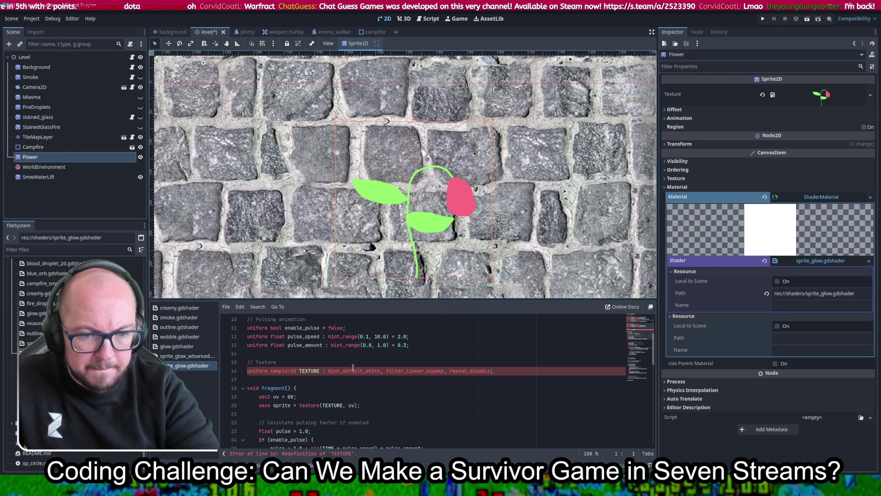
{"action": "scroll", "coordinate": [353, 368], "scroll_direction": "up", "scroll_amount": 3}
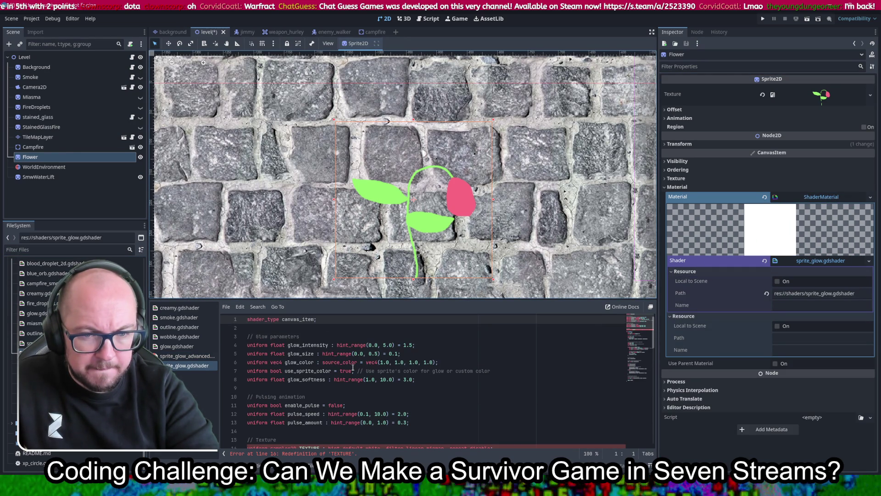
Open sprite_glow_advanced.gdshader and inspect the TEXTURE redefinition error on line 24
{"action": "left_click", "coordinate": [186, 356]}
{"action": "scroll", "coordinate": [367, 367], "scroll_direction": "down", "scroll_amount": 5}
{"action": "left_click", "coordinate": [372, 453]}
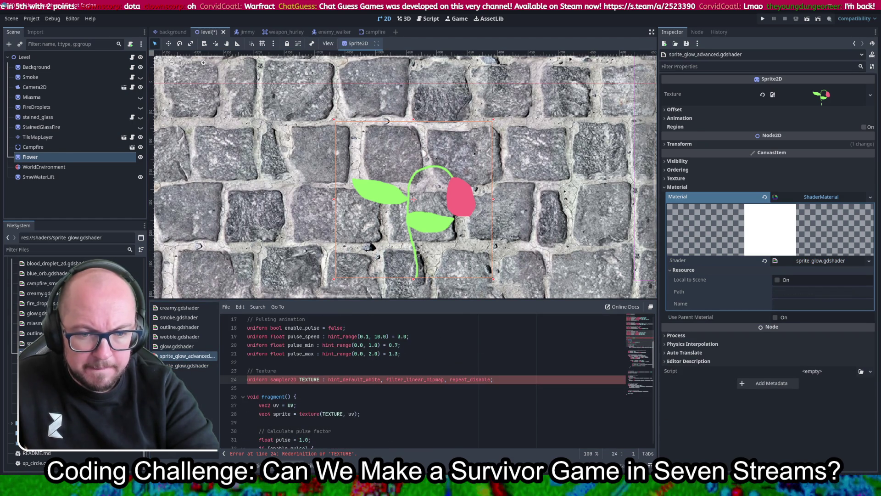
{"action": "left_click_drag", "start_coordinate": [354, 454], "coordinate": [311, 454]}
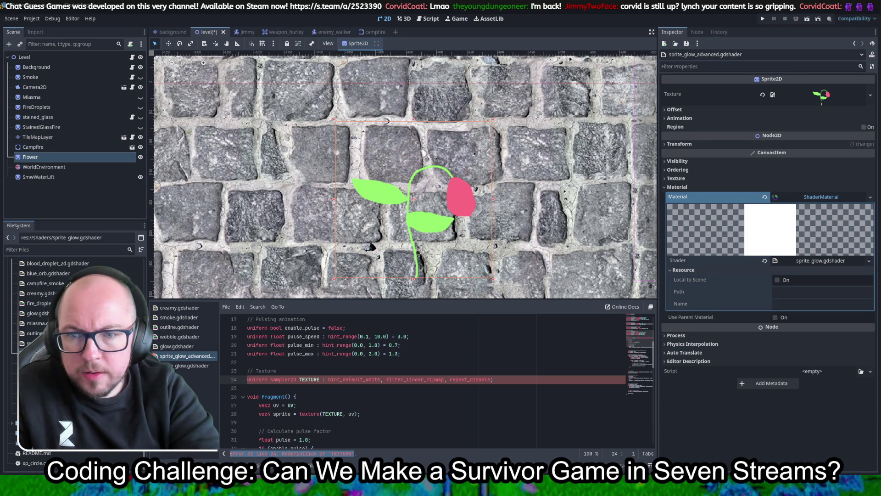
Create a new Shader resource file in the shaders folder
{"action": "scroll", "coordinate": [73, 349], "scroll_direction": "up", "scroll_amount": 3}
{"action": "right_click", "coordinate": [28, 359]}
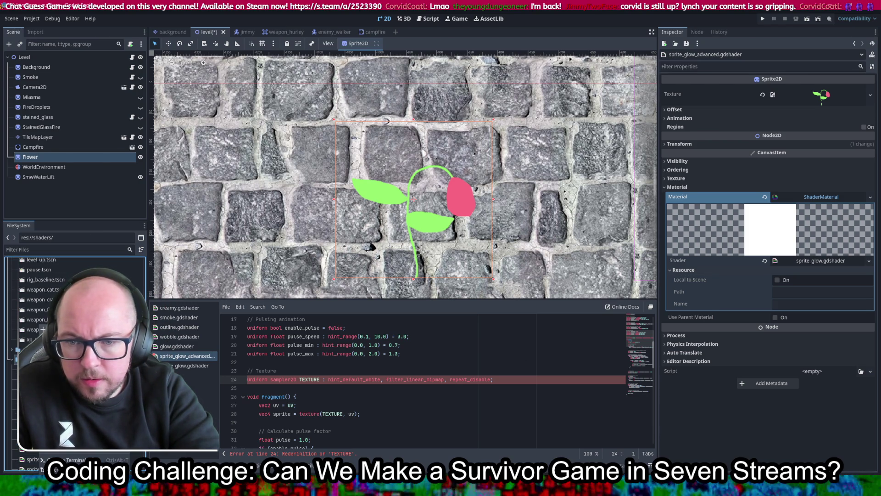
{"action": "left_click", "coordinate": [156, 357]}
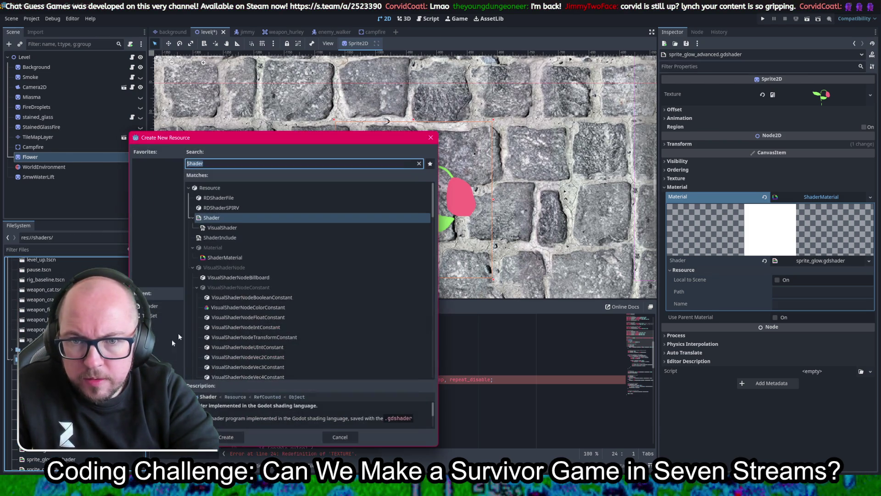
{"action": "left_click", "coordinate": [228, 438]}
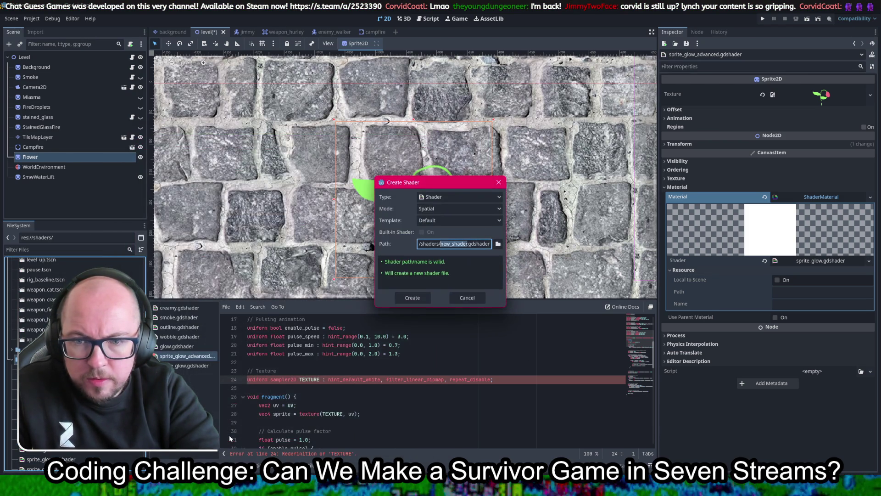
{"action": "type", "text": "flower_sway"}
{"action": "key", "text": "Return"}
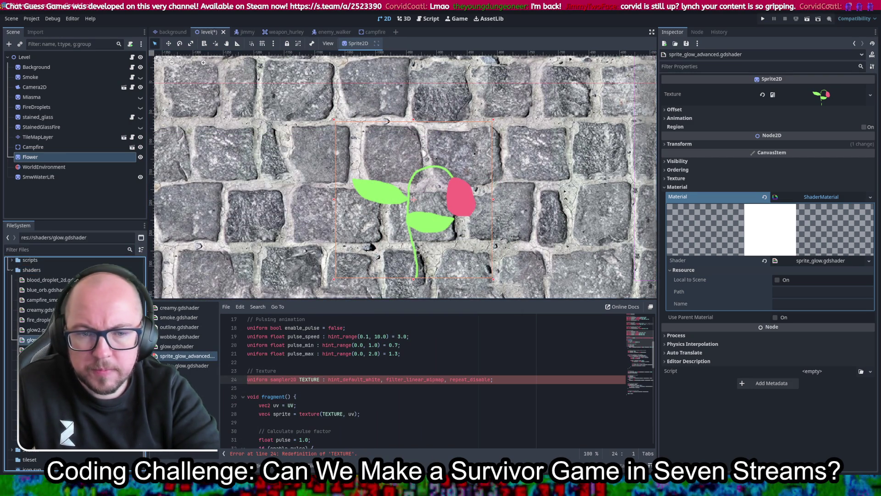
Assign glow2.gdshader to the Flower's material and paste the copied glow code into it
{"action": "double_click", "coordinate": [28, 340]}
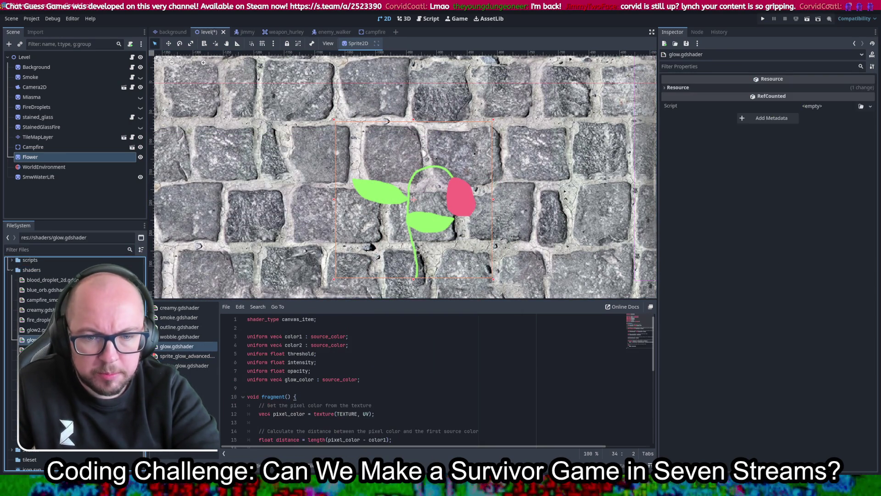
{"action": "double_click", "coordinate": [31, 331]}
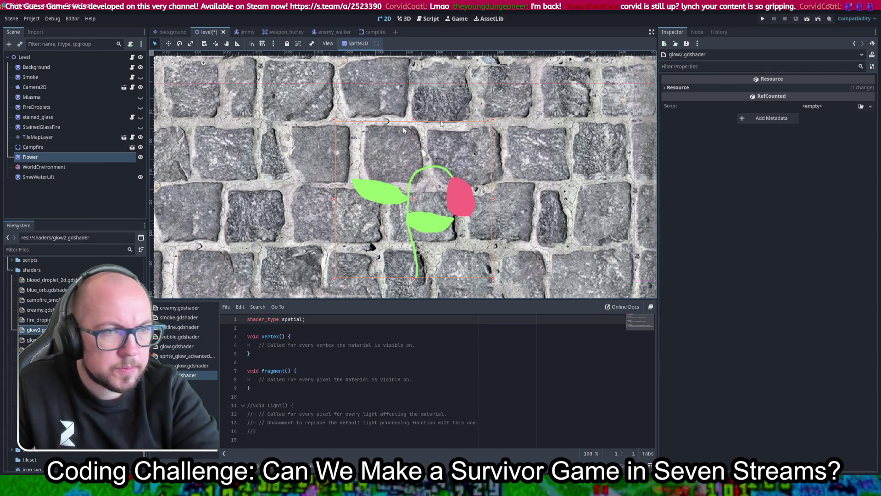
{"action": "left_click", "coordinate": [37, 155]}
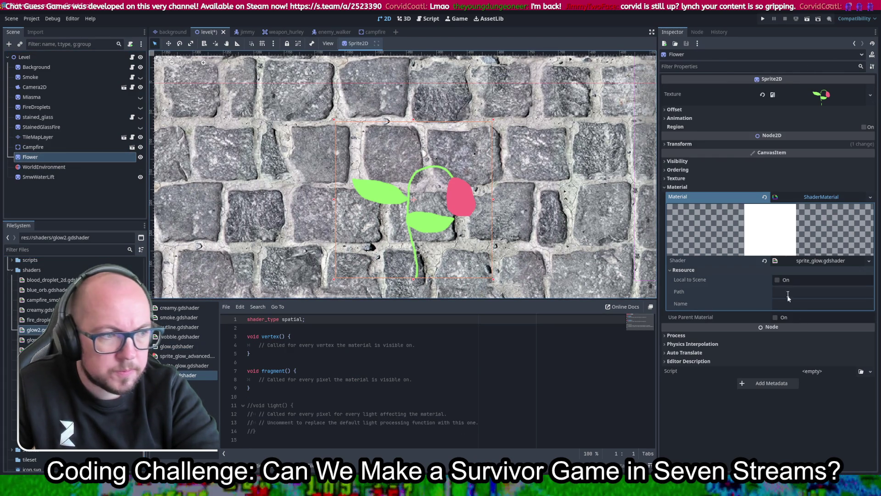
{"action": "mouse_move", "coordinate": [808, 261]}
{"action": "left_mouse_down"}
{"action": "mouse_move", "coordinate": [202, 339]}
{"action": "mouse_move", "coordinate": [115, 339]}
{"action": "mouse_move", "coordinate": [817, 191]}
{"action": "mouse_move", "coordinate": [818, 205]}
{"action": "left_mouse_up"}
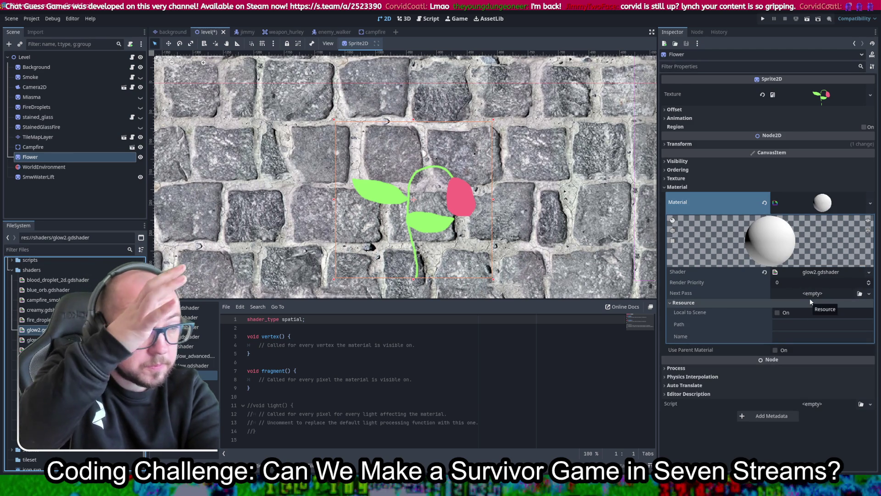
{"action": "left_click", "coordinate": [820, 273]}
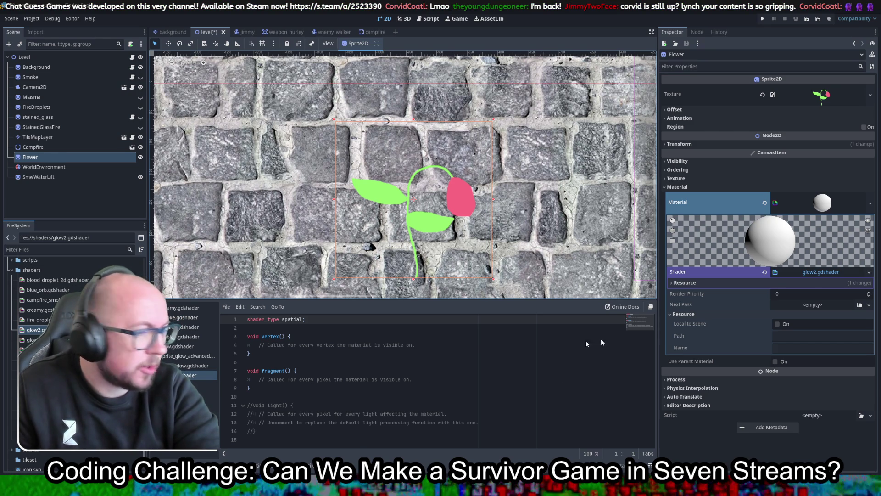
{"action": "left_click", "coordinate": [325, 382]}
{"action": "key", "text": "ctrl+a"}
{"action": "key", "text": "ctrl+v"}
Save the glow2 shader and move the Flower sprite to the left of the level
{"action": "key", "text": "ctrl+s"}
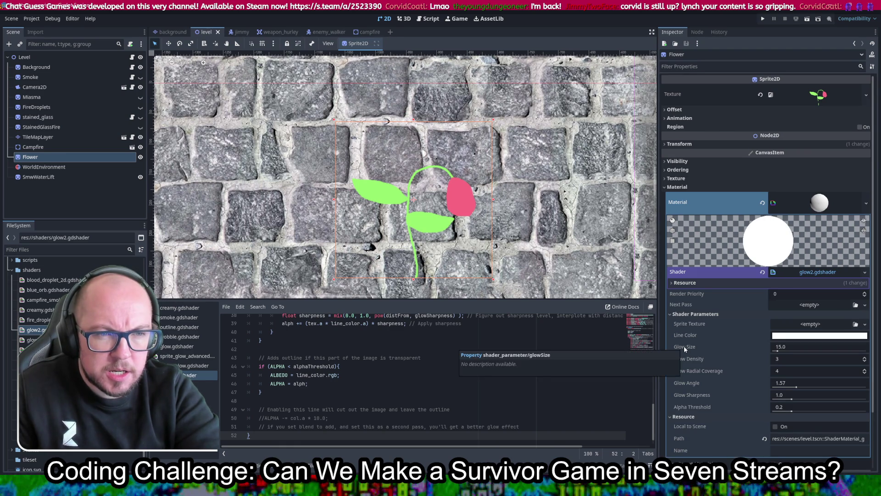
{"action": "scroll", "coordinate": [536, 268], "scroll_direction": "down", "scroll_amount": 4}
{"action": "mouse_move", "coordinate": [480, 236]}
{"action": "left_mouse_down"}
{"action": "mouse_move", "coordinate": [198, 213]}
{"action": "mouse_move", "coordinate": [402, 185]}
{"action": "mouse_move", "coordinate": [239, 232]}
{"action": "mouse_move", "coordinate": [209, 228]}
{"action": "left_mouse_up"}
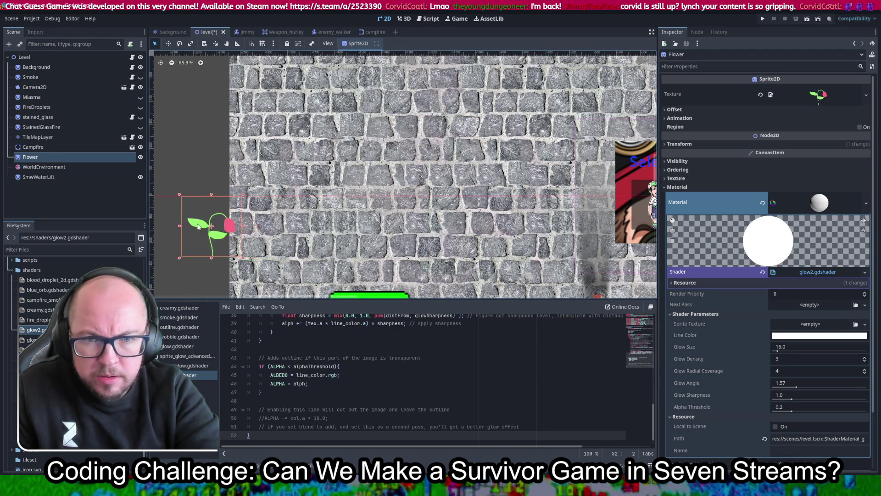
{"action": "scroll", "coordinate": [208, 237], "scroll_direction": "up", "scroll_amount": 6}
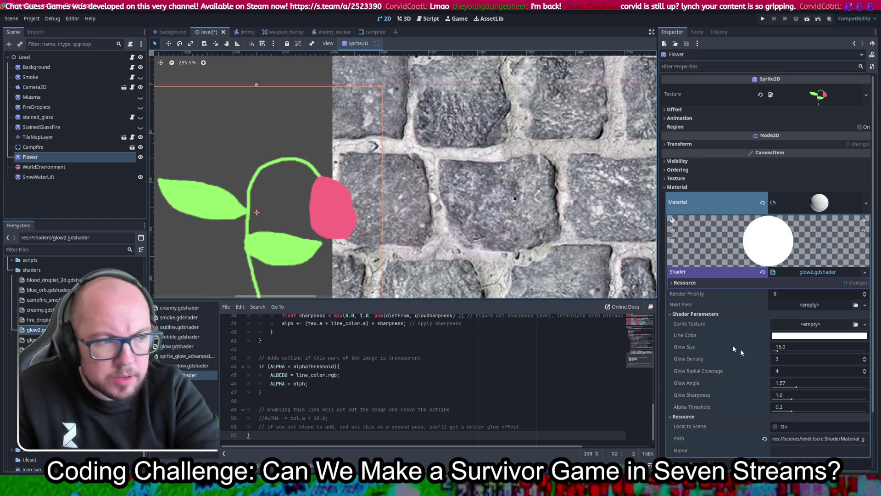
Tune Glow Size to 15.0 and Glow Angle to 3.717, and set the Sprite Texture parameter
{"action": "left_click_drag", "start_coordinate": [783, 352], "coordinate": [836, 351]}
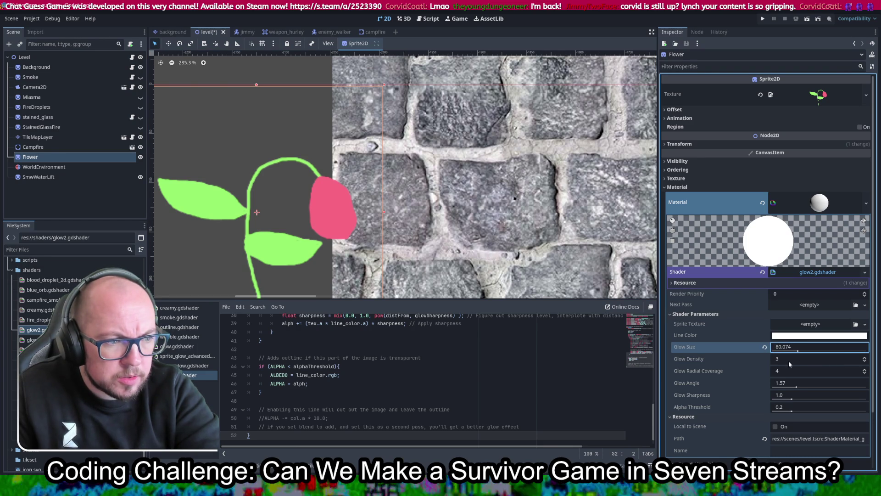
{"action": "left_click_drag", "start_coordinate": [797, 387], "coordinate": [830, 387]}
{"action": "left_click", "coordinate": [799, 336]}
{"action": "left_click", "coordinate": [748, 324]}
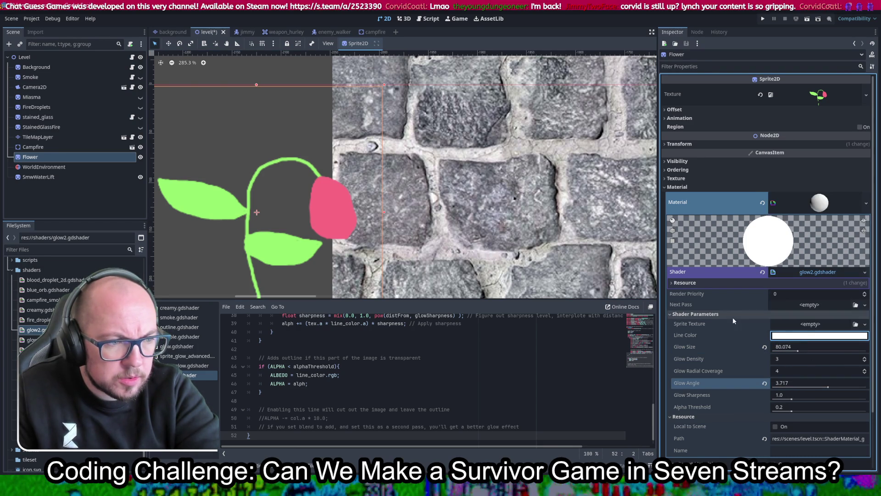
{"action": "left_click", "coordinate": [797, 326]}
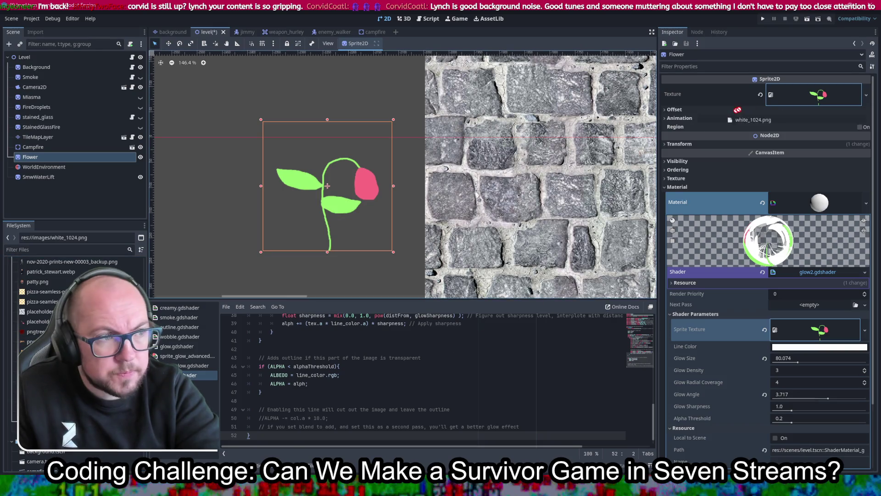
{"action": "scroll", "coordinate": [348, 181], "scroll_direction": "down", "scroll_amount": 4}
{"action": "scroll", "coordinate": [348, 181], "scroll_direction": "down", "scroll_amount": 1}
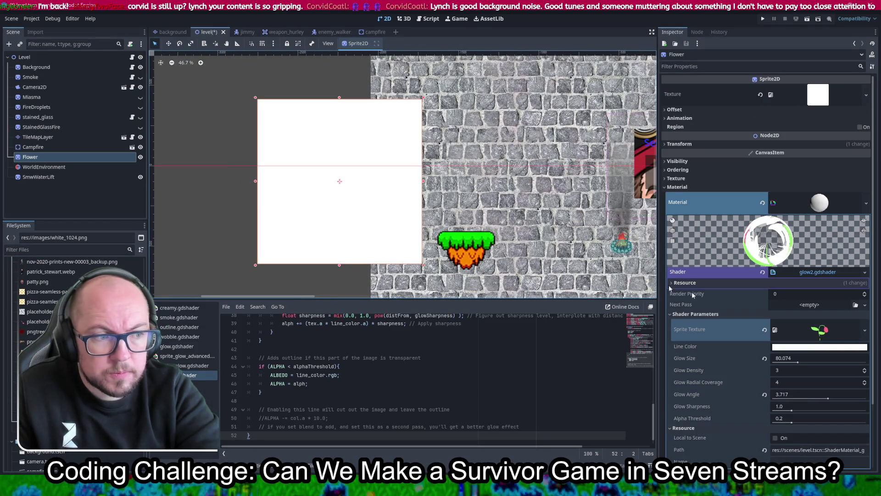
{"action": "mouse_move", "coordinate": [797, 364]}
{"action": "left_mouse_down"}
{"action": "mouse_move", "coordinate": [765, 365]}
{"action": "mouse_move", "coordinate": [777, 362]}
{"action": "left_mouse_up"}
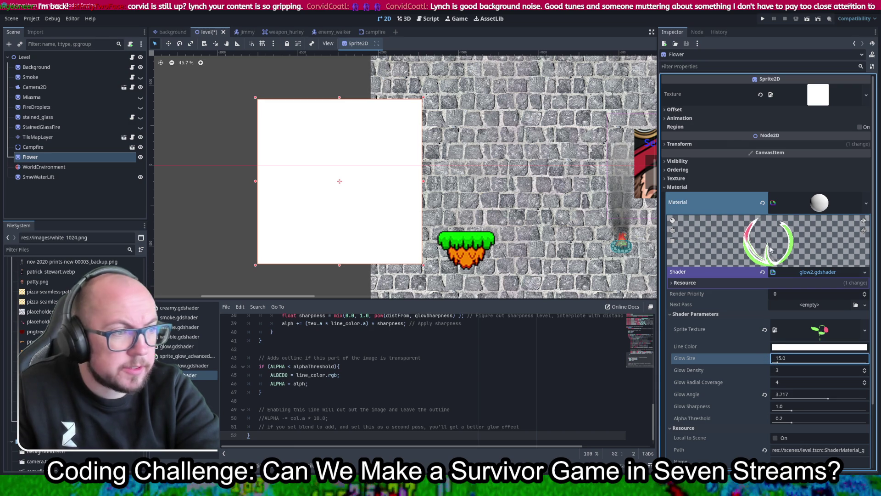
{"action": "scroll", "coordinate": [465, 355], "scroll_direction": "up", "scroll_amount": 12}
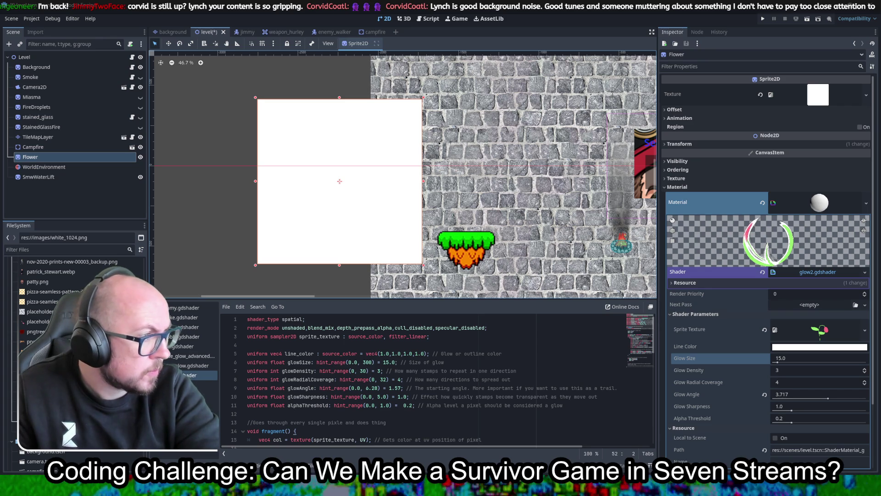
Replace glow2.gdshader's code with the pulsing radial glow shader and save
{"action": "key", "text": "ctrl+a"}
{"action": "type", "text": "shader_type canvas_item; render_mode blend_add; uniform vec4 glow_color : source_color = vec4(1.0, 0.9, 0.5, 1.0); uniform float intensity : hint_range(0.0, 5.0) = 1.5; uniform float spread : hint_range(0.1, 2.0) = 1.0; uniform float pulse_speed : hint_range(0.0, 10.0) = 1.0; void fragment() { \tvec2 centered_uv = UV - vec2(0.5); \tfloat dist = length(centered_uv) * spread; \tfloat alpha = max(0.0, 1.0 - dist); \talpha *= (1.0 + 0.2 * sin(TIME * pulse_speed)); \talpha = clamp(alpha * intensity, 0.0, 1.0); \tCOLOR = glow_color * alpha; }"}
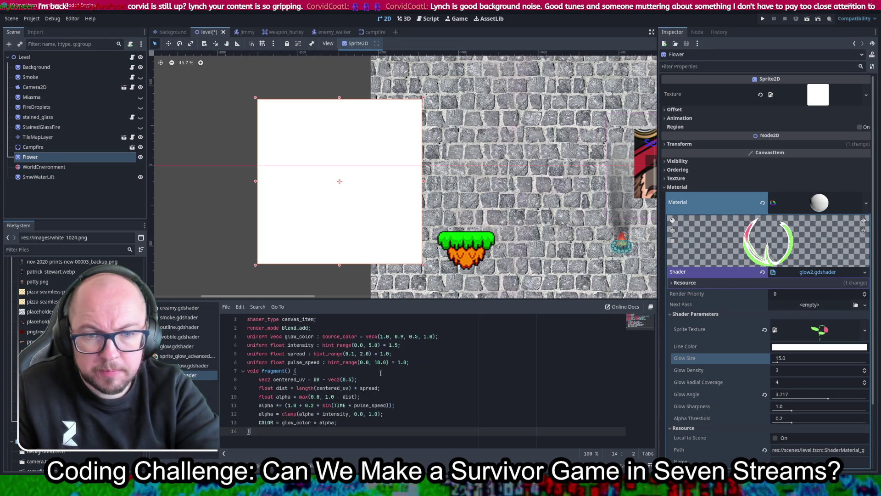
{"action": "key", "text": "ctrl+s"}
{"action": "left_click_drag", "start_coordinate": [392, 257], "coordinate": [332, 245]}
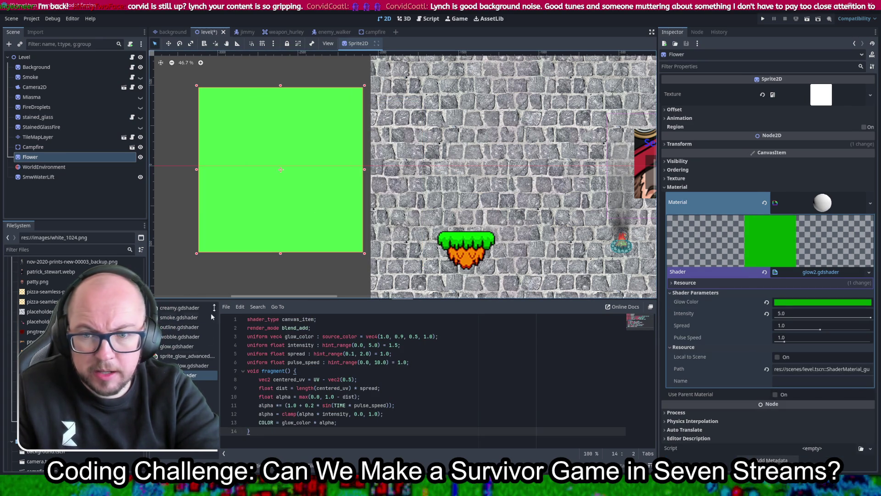
{"action": "scroll", "coordinate": [31, 315], "scroll_direction": "up", "scroll_amount": 5}
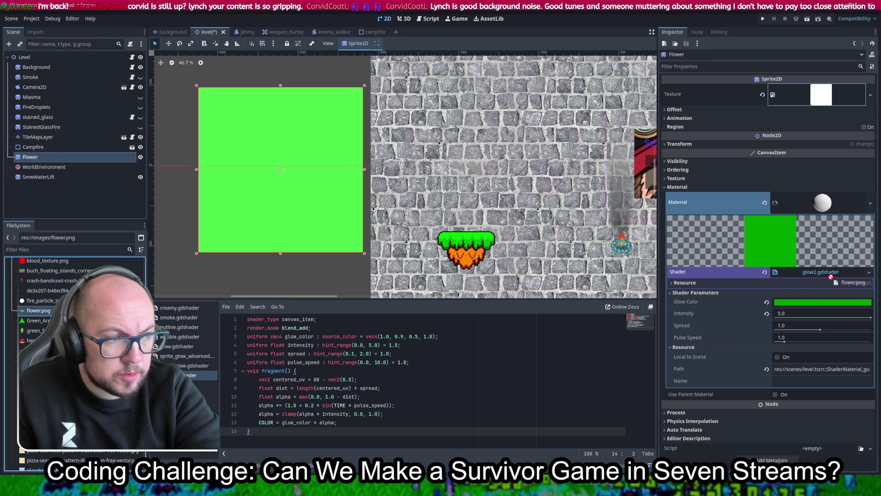
Set flower.png as the texture and tune Intensity 1.365, Spread 1.738, Pulse Speed 3.338
{"action": "left_click_drag", "start_coordinate": [820, 98], "coordinate": [821, 99]}
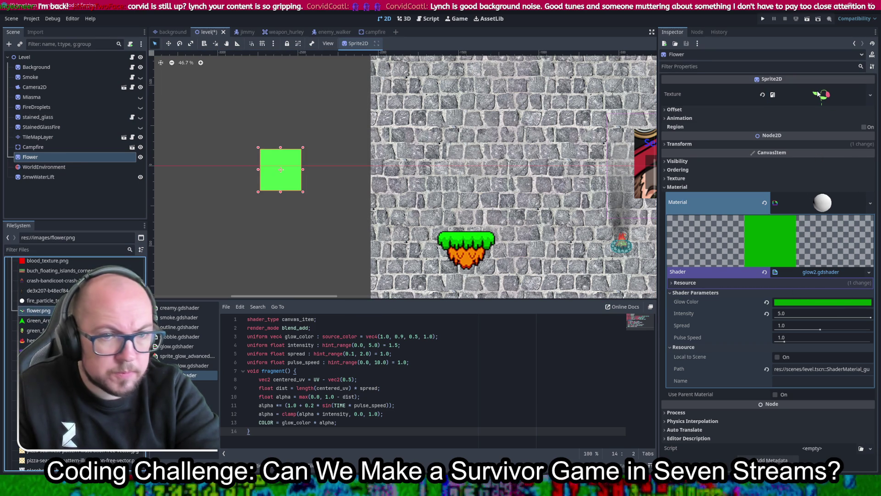
{"action": "scroll", "coordinate": [296, 180], "scroll_direction": "up", "scroll_amount": 6}
{"action": "scroll", "coordinate": [283, 171], "scroll_direction": "up", "scroll_amount": 2}
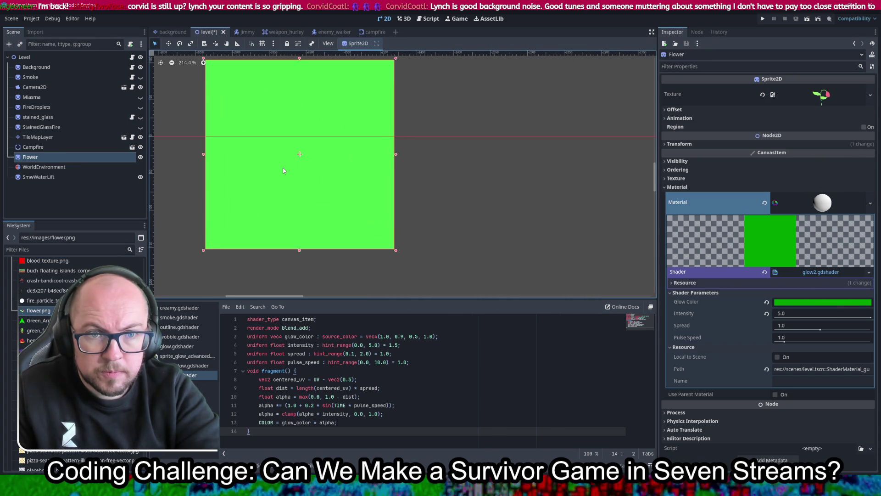
{"action": "left_click_drag", "start_coordinate": [285, 169], "coordinate": [324, 205]}
{"action": "left_click_drag", "start_coordinate": [856, 318], "coordinate": [801, 316]}
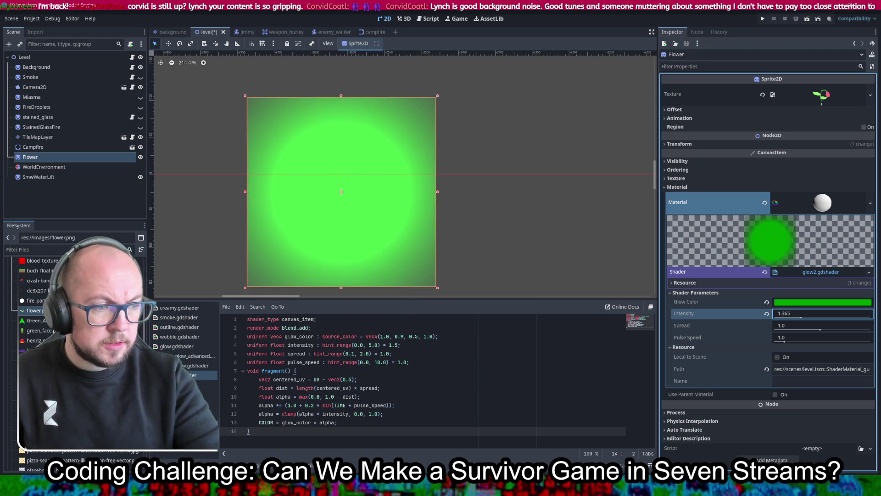
{"action": "left_click_drag", "start_coordinate": [821, 330], "coordinate": [856, 321]}
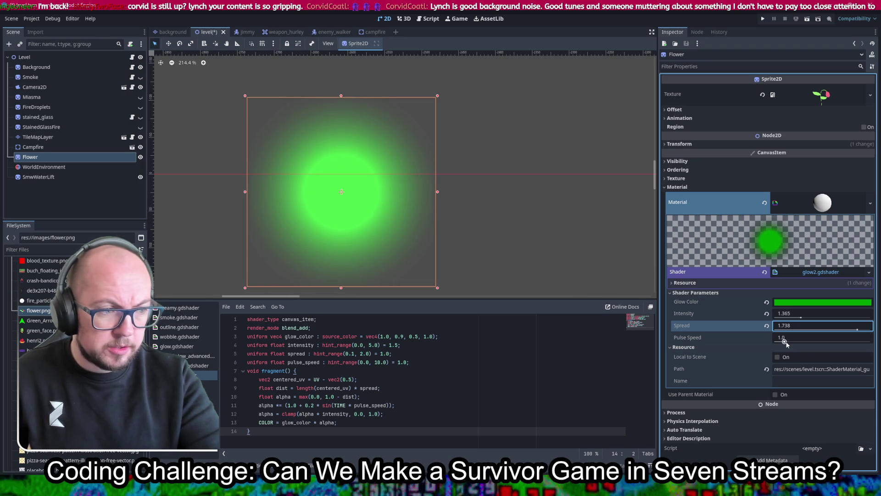
{"action": "left_click_drag", "start_coordinate": [785, 342], "coordinate": [808, 343]}
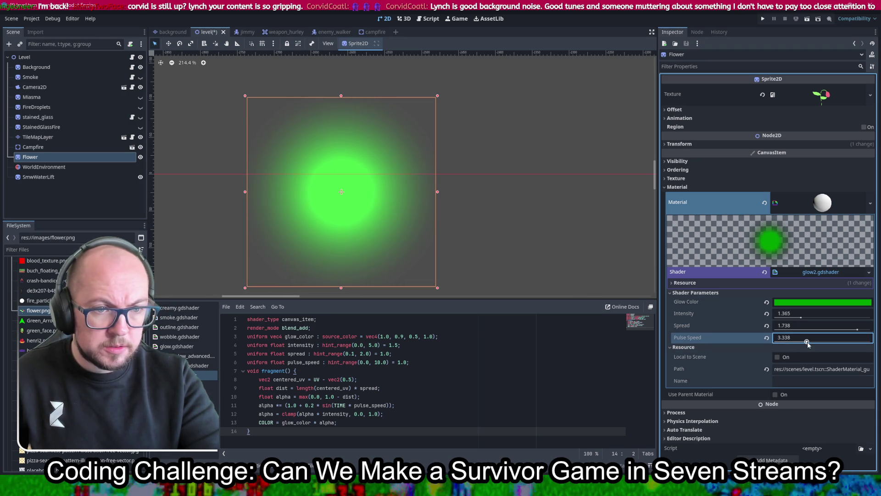
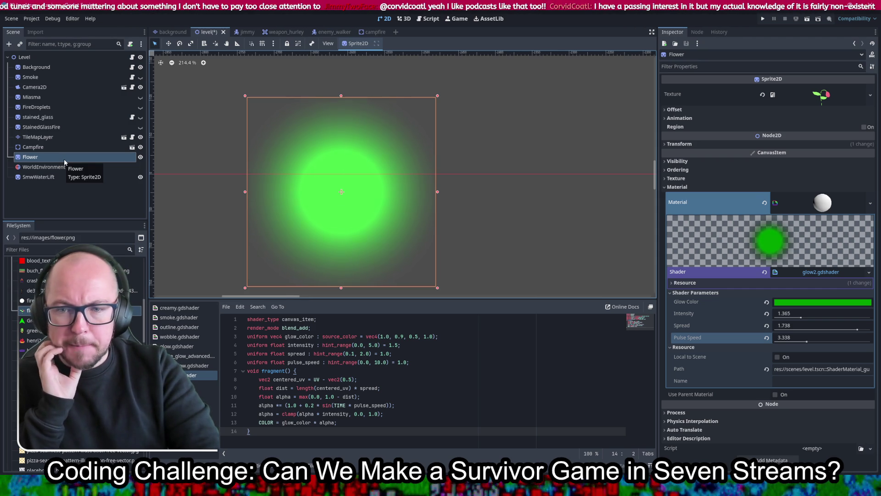
Add a child Flower sprite under the Flower node
{"action": "left_click", "coordinate": [39, 159]}
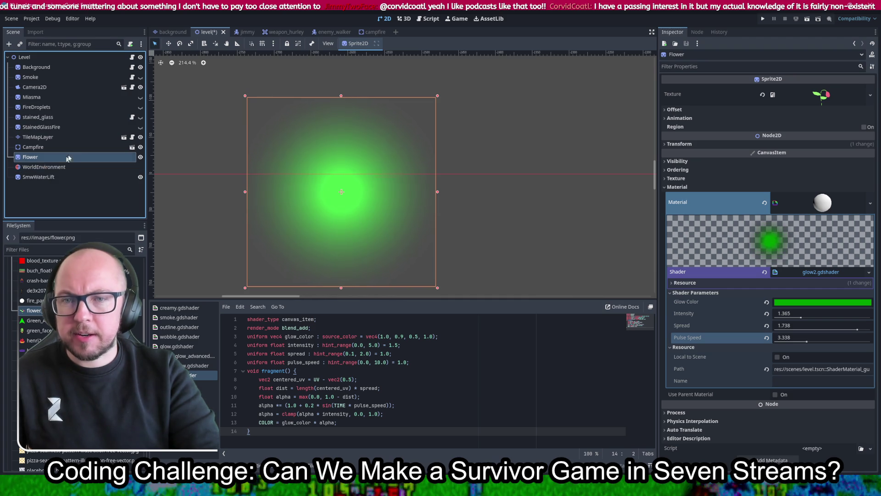
{"action": "right_click", "coordinate": [51, 158]}
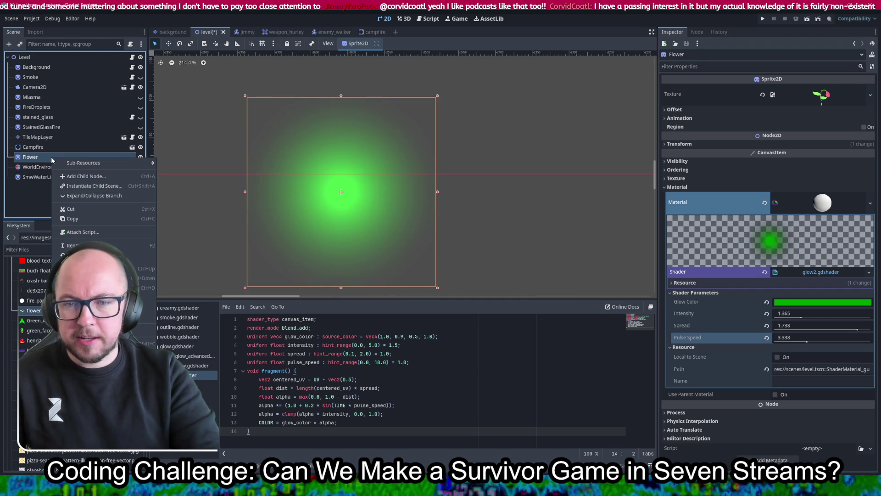
{"action": "left_click", "coordinate": [45, 158]}
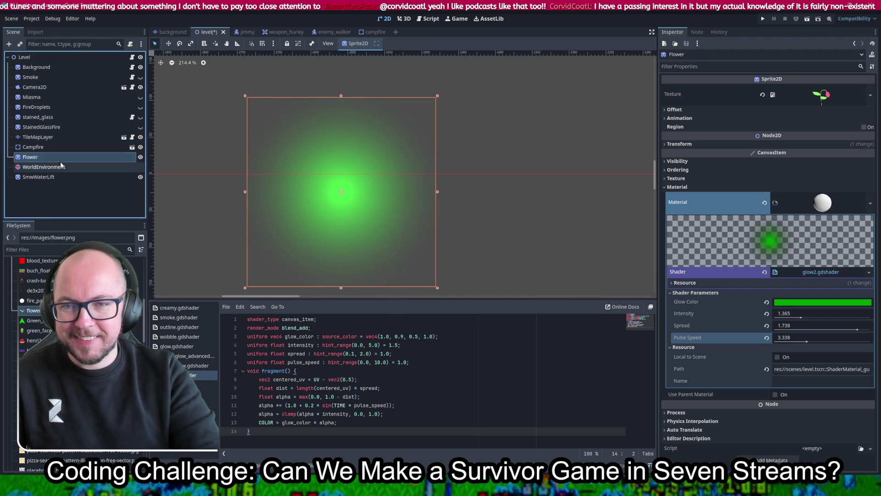
Clear the parent Flower's glow material so it shows plain flower artwork
{"action": "left_click", "coordinate": [54, 157]}
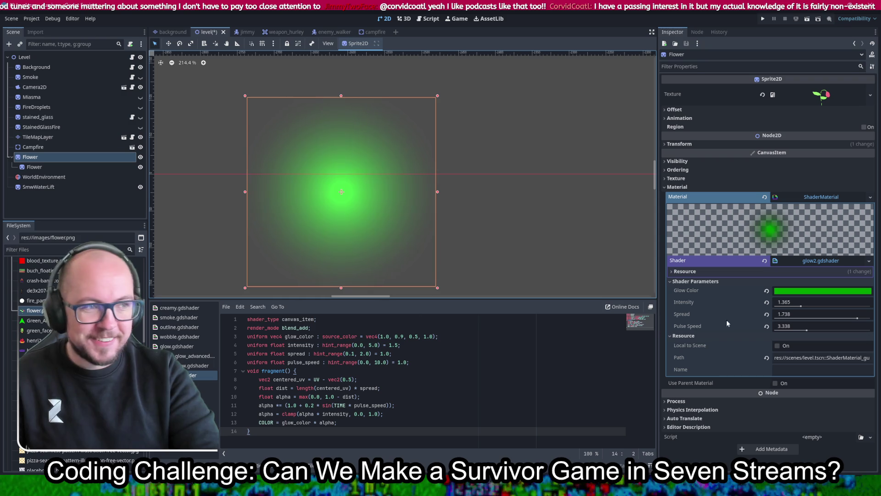
{"action": "left_click", "coordinate": [766, 291]}
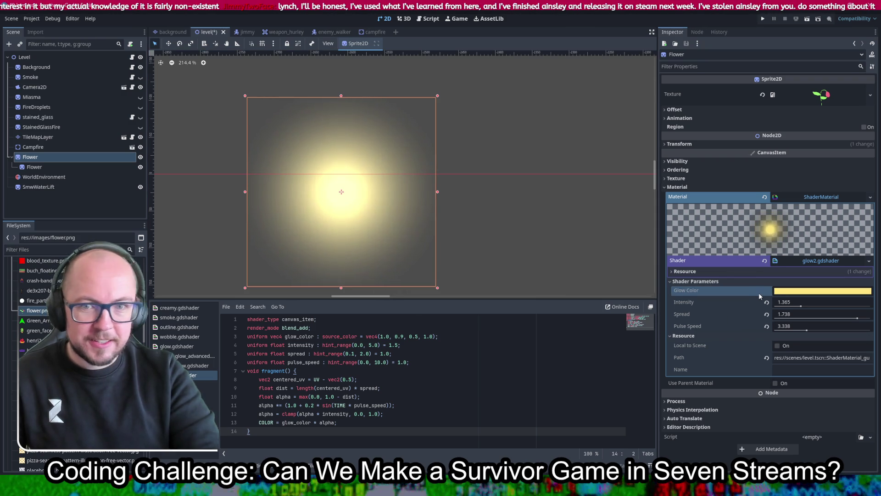
{"action": "key", "text": "ctrl+z"}
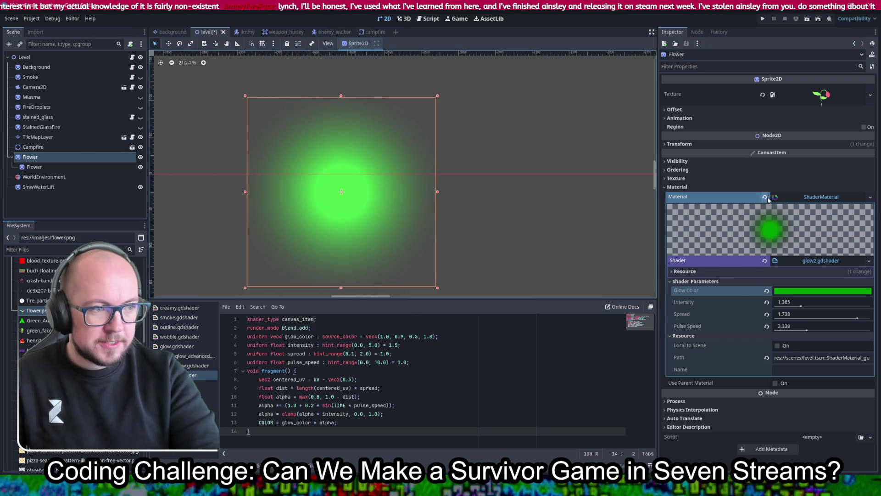
{"action": "left_click", "coordinate": [765, 197]}
{"action": "left_click", "coordinate": [69, 168]}
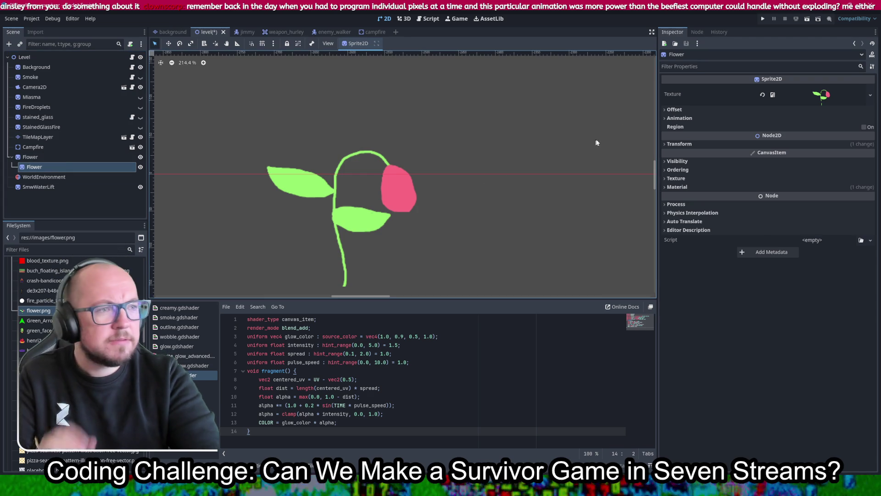
Restore the parent's material and give the child sprite its own copy via Make Unique (Recursive)
{"action": "key", "text": "ctrl+z"}
{"action": "left_click", "coordinate": [55, 158]}
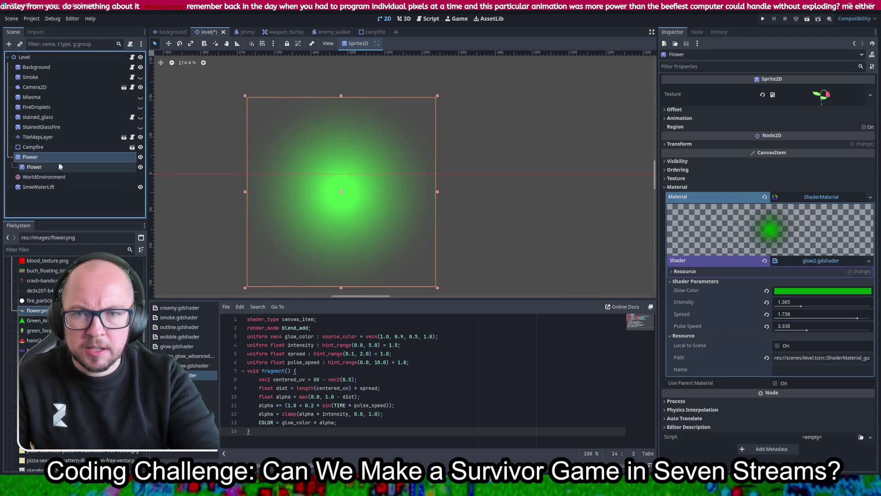
{"action": "left_click", "coordinate": [59, 167]}
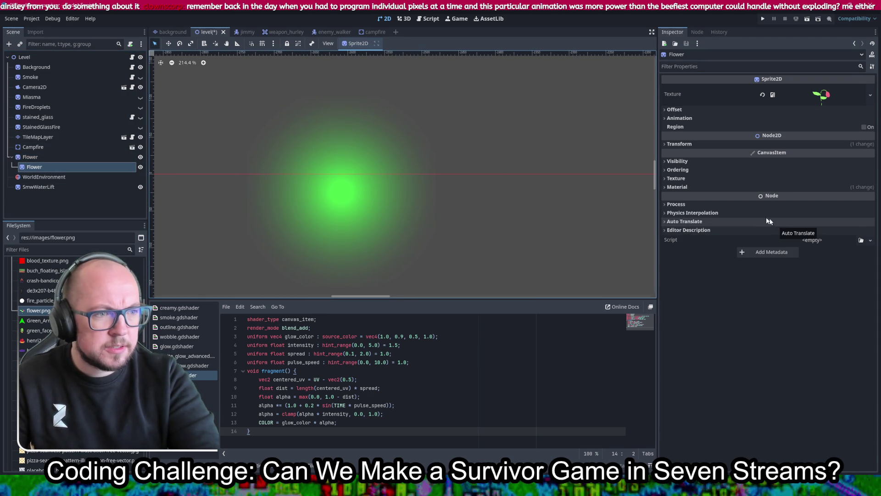
{"action": "left_click", "coordinate": [729, 187]}
{"action": "left_click", "coordinate": [797, 197]}
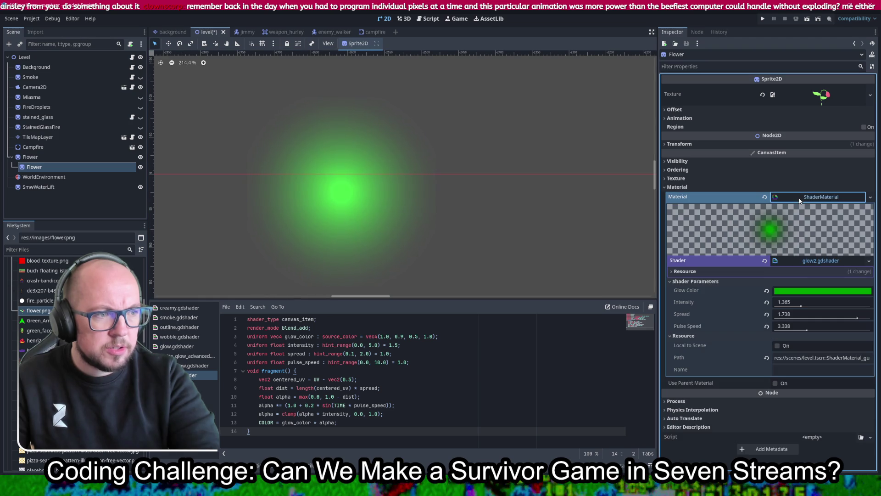
{"action": "right_click", "coordinate": [799, 201]}
{"action": "left_click", "coordinate": [833, 284]}
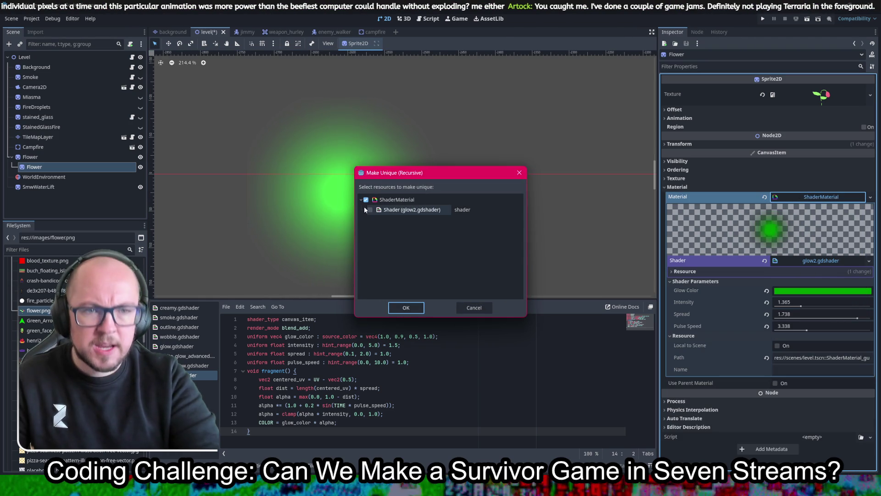
{"action": "left_click", "coordinate": [407, 307]}
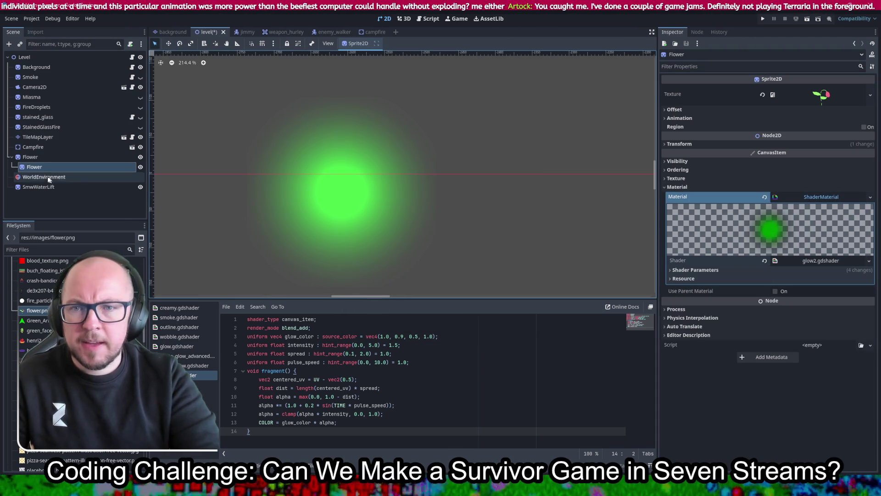
Remove the glow material from the parent Flower node
{"action": "left_click", "coordinate": [41, 157]}
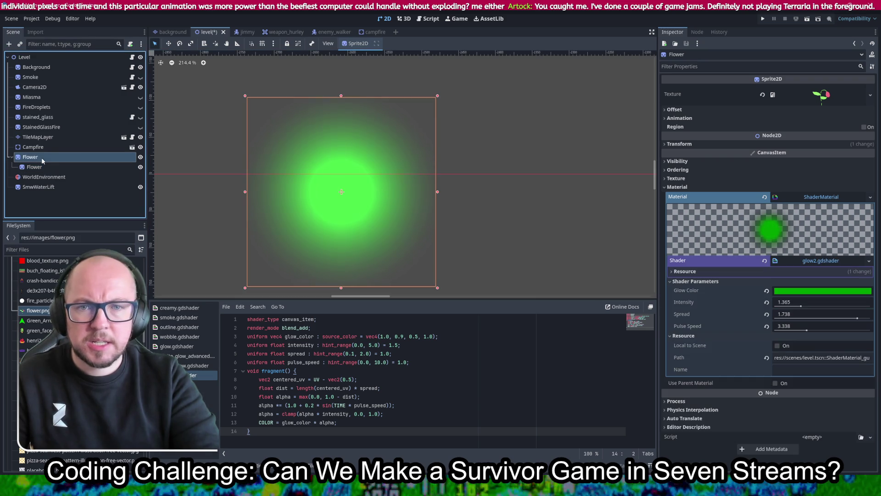
{"action": "left_click", "coordinate": [775, 197]}
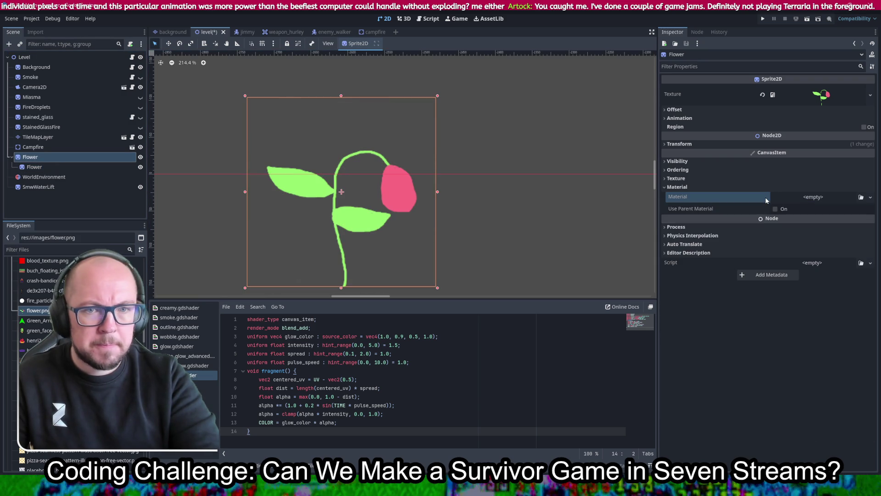
{"action": "left_click", "coordinate": [85, 169]}
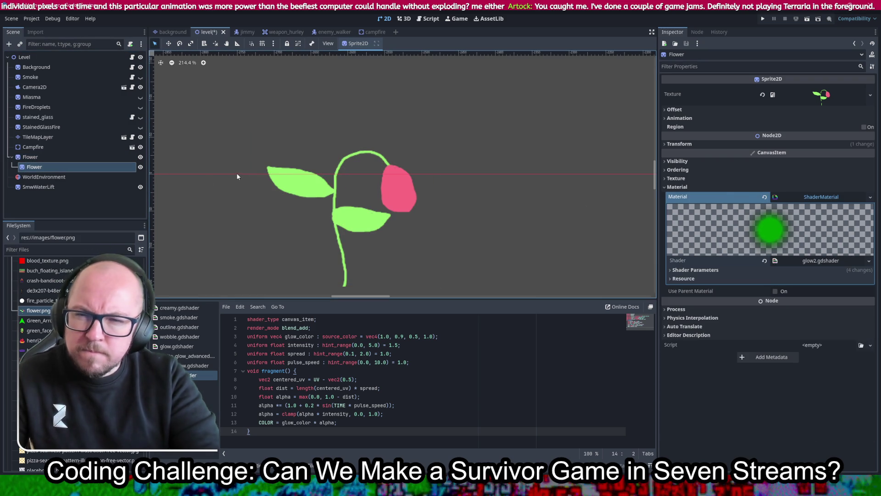
Zoom out and select the child glow sprite
{"action": "scroll", "coordinate": [404, 205], "scroll_direction": "down", "scroll_amount": 3}
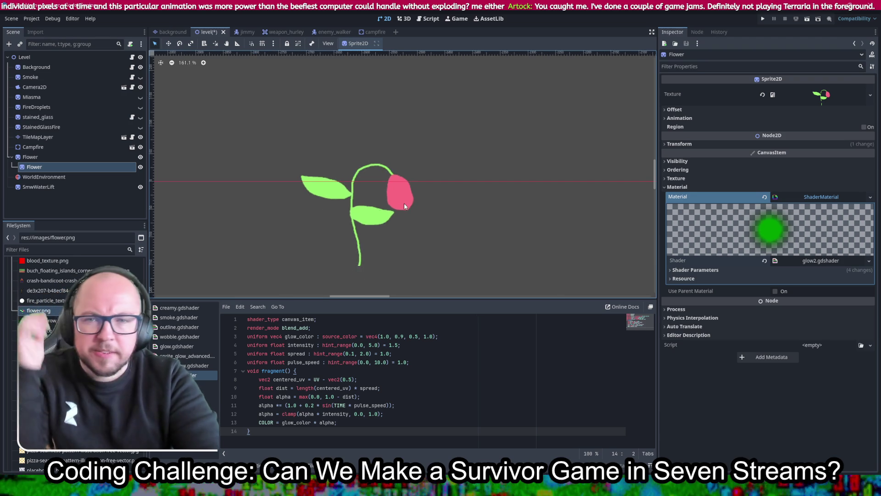
{"action": "scroll", "coordinate": [404, 203], "scroll_direction": "down", "scroll_amount": 10}
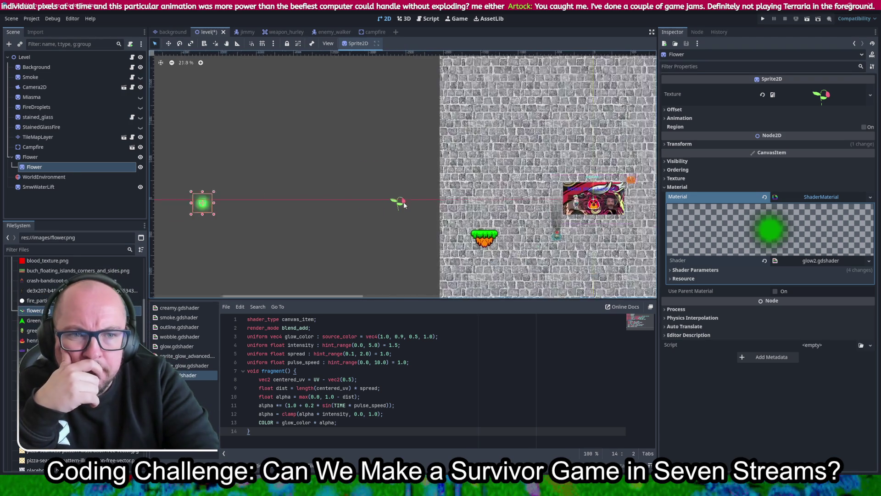
{"action": "scroll", "coordinate": [404, 203], "scroll_direction": "down", "scroll_amount": 3}
{"action": "scroll", "coordinate": [341, 220], "scroll_direction": "up", "scroll_amount": 8}
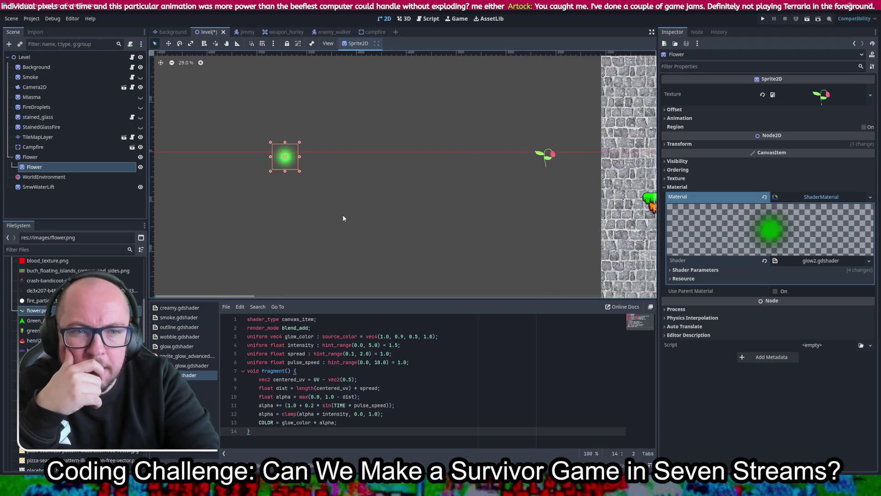
{"action": "mouse_move", "coordinate": [285, 153]}
{"action": "left_mouse_down"}
{"action": "mouse_move", "coordinate": [514, 171]}
{"action": "mouse_move", "coordinate": [484, 170]}
{"action": "left_mouse_up"}
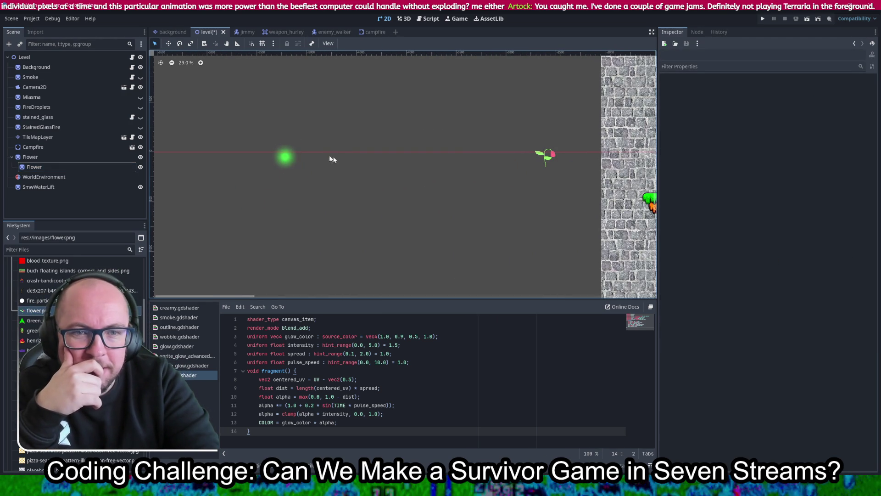
{"action": "left_click", "coordinate": [84, 160]}
{"action": "left_click_drag", "start_coordinate": [280, 161], "coordinate": [424, 172]}
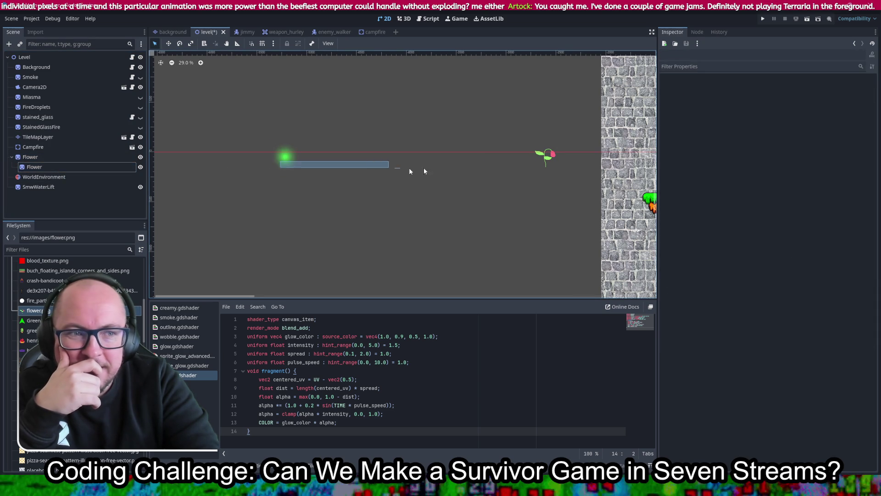
{"action": "left_click", "coordinate": [92, 167]}
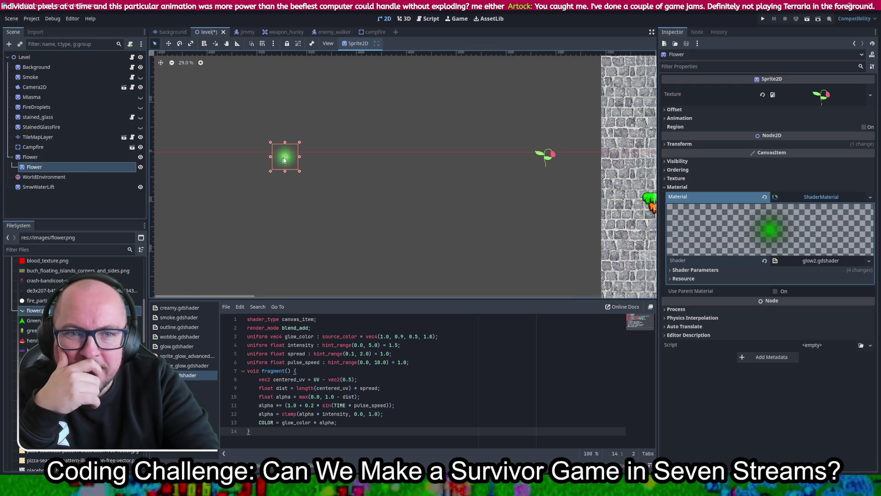
Move the glow sprite about 52, -33 px so it centres on the flower's bloom
{"action": "scroll", "coordinate": [544, 159], "scroll_direction": "up", "scroll_amount": 10}
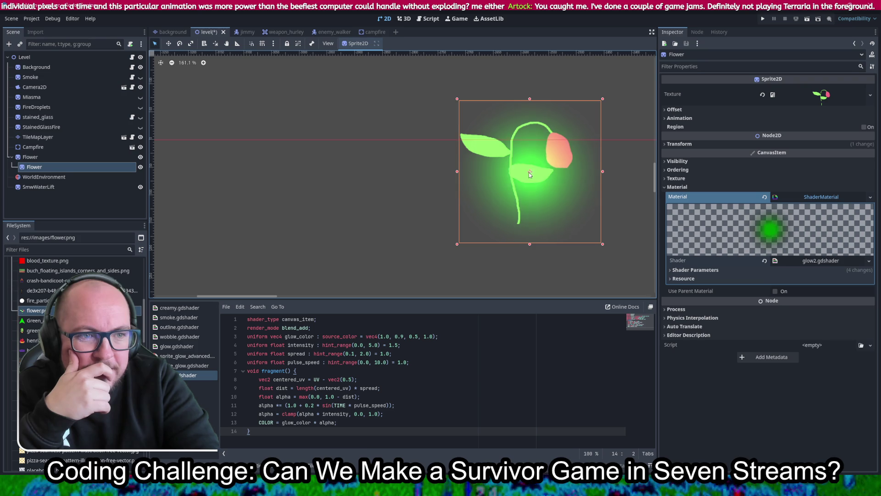
{"action": "scroll", "coordinate": [529, 172], "scroll_direction": "up", "scroll_amount": 1}
{"action": "scroll", "coordinate": [525, 172], "scroll_direction": "down", "scroll_amount": 1}
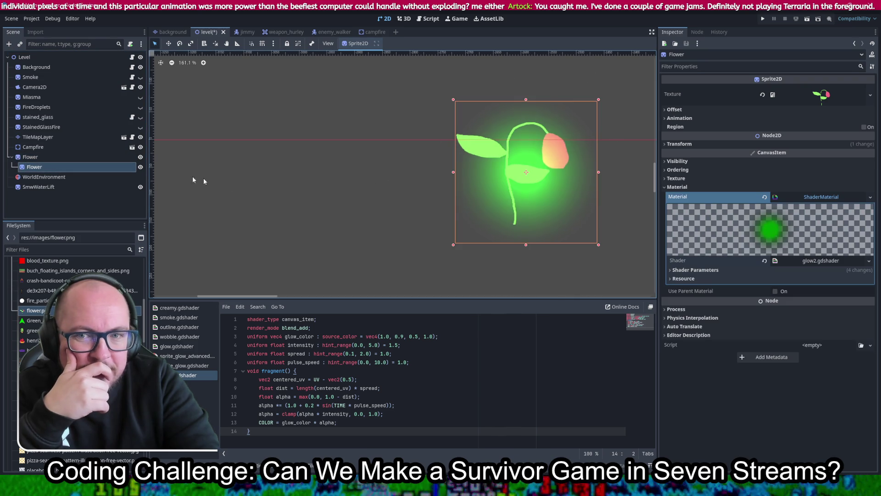
{"action": "key", "text": "w"}
{"action": "left_click_drag", "start_coordinate": [521, 174], "coordinate": [555, 156]}
{"action": "left_click", "coordinate": [71, 157]}
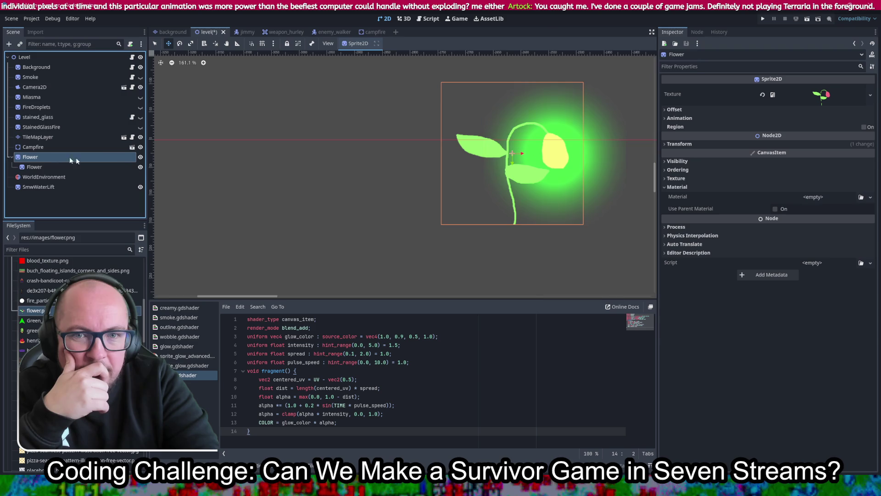
Raise the parent Flower's Z Index to 1 and expose the child sprite's Ordering and Shader Parameters
{"action": "left_click", "coordinate": [699, 161]}
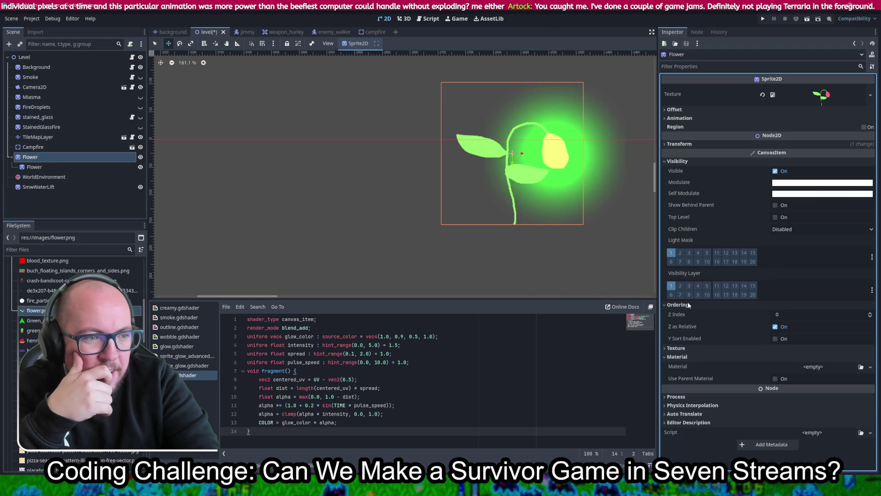
{"action": "left_click", "coordinate": [871, 314]}
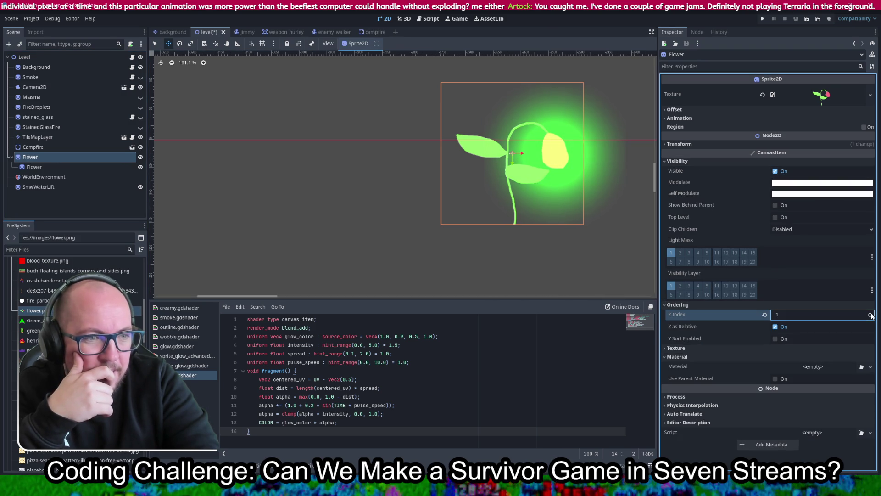
{"action": "left_click", "coordinate": [35, 167]}
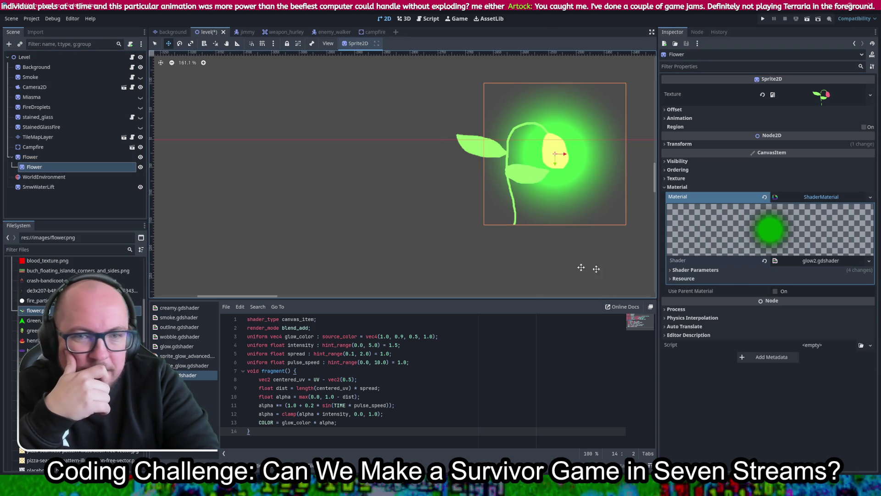
{"action": "left_click", "coordinate": [719, 271]}
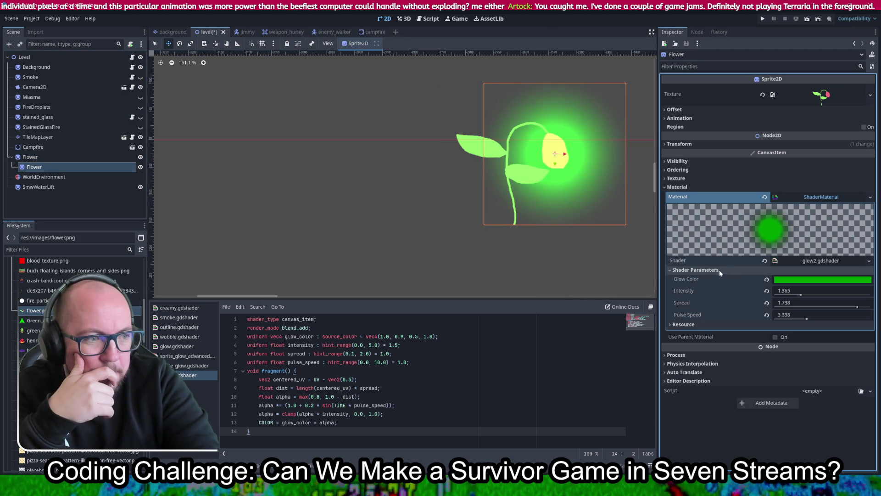
{"action": "left_click", "coordinate": [700, 170]}
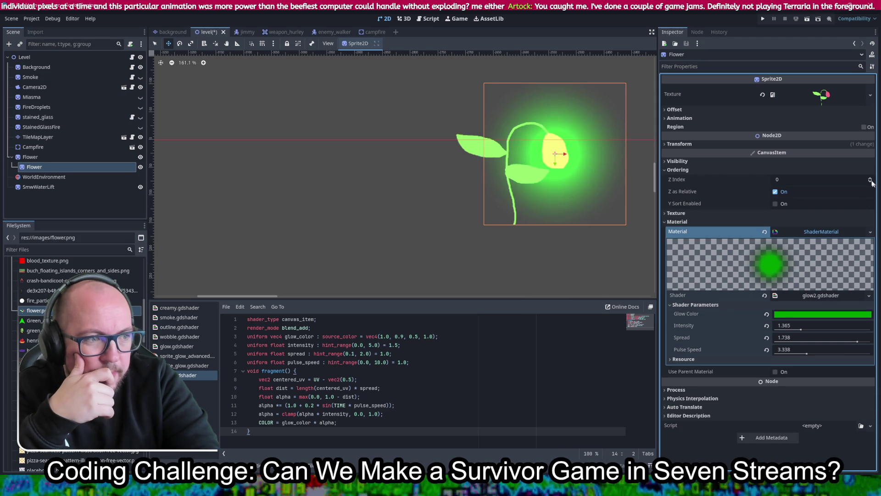
Nudge the glow sprite slightly and lower the glow Intensity to 0.879
{"action": "scroll", "coordinate": [546, 174], "scroll_direction": "up", "scroll_amount": 3}
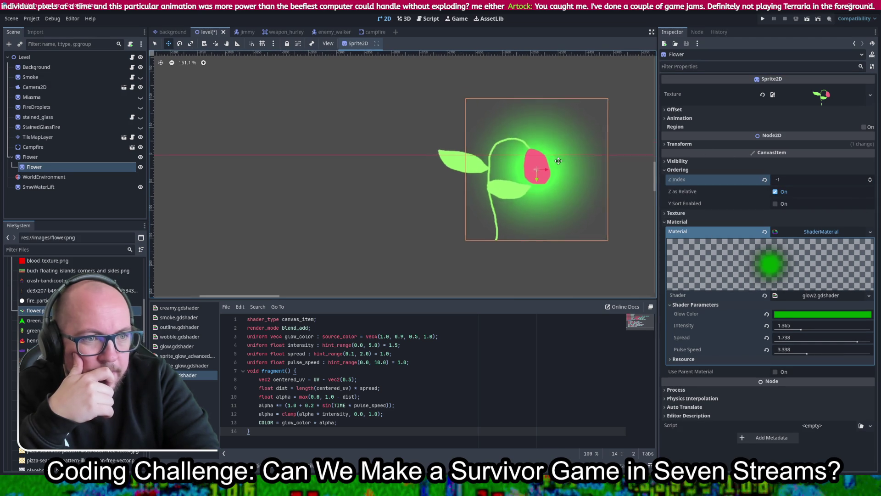
{"action": "scroll", "coordinate": [545, 174], "scroll_direction": "up", "scroll_amount": 1}
{"action": "left_click_drag", "start_coordinate": [543, 206], "coordinate": [549, 206]}
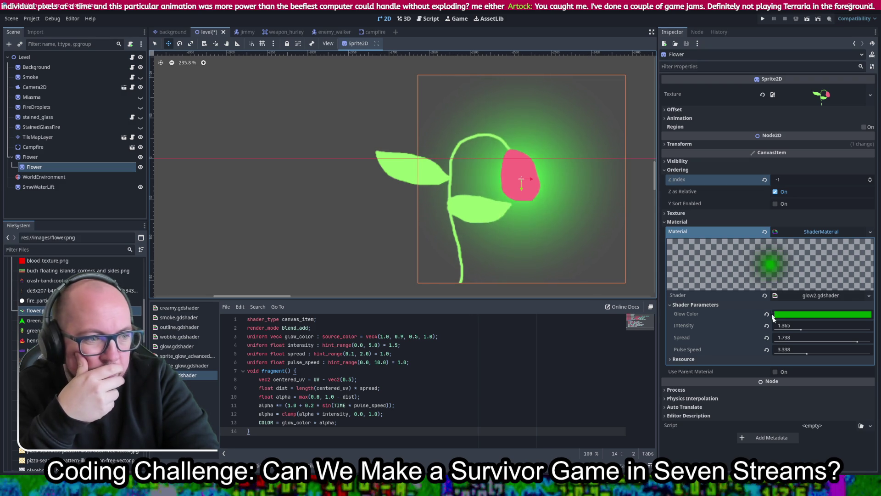
{"action": "left_click_drag", "start_coordinate": [801, 329], "coordinate": [790, 329]}
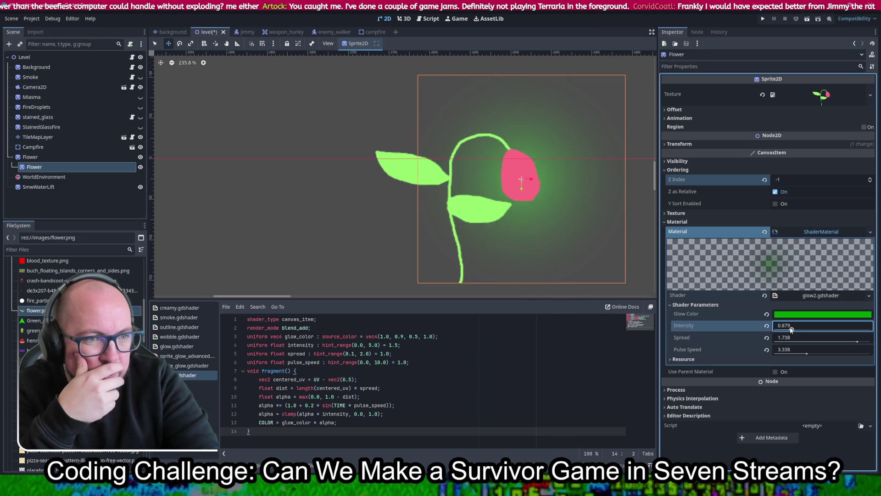
Change the glow colour from green to pink, hex fa6982
{"action": "left_click", "coordinate": [547, 221]}
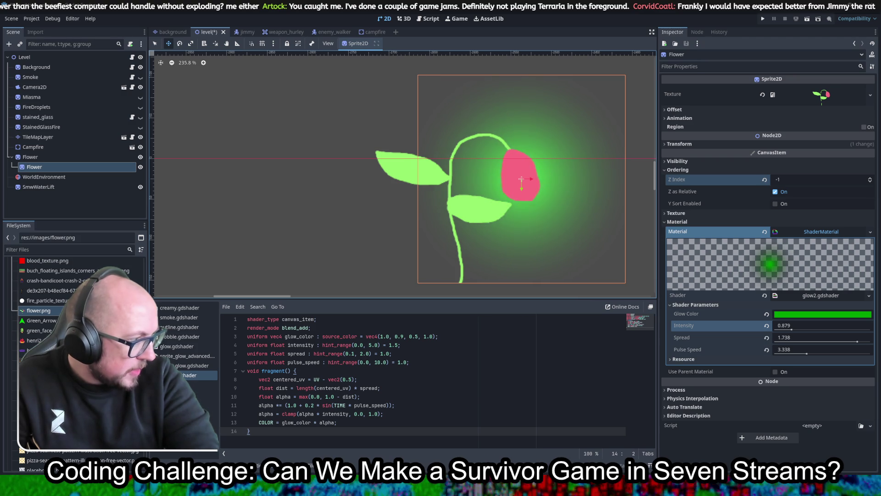
{"action": "left_click", "coordinate": [811, 317]}
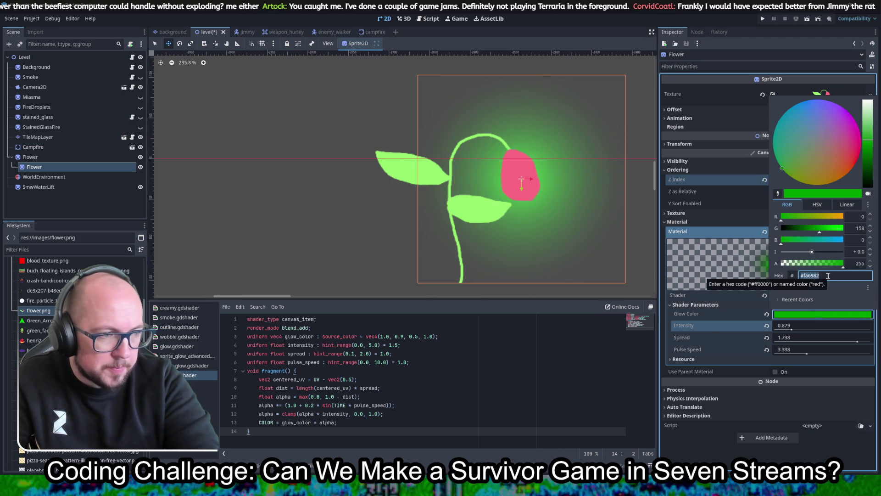
{"action": "left_click", "coordinate": [803, 276]}
{"action": "key", "text": "Return"}
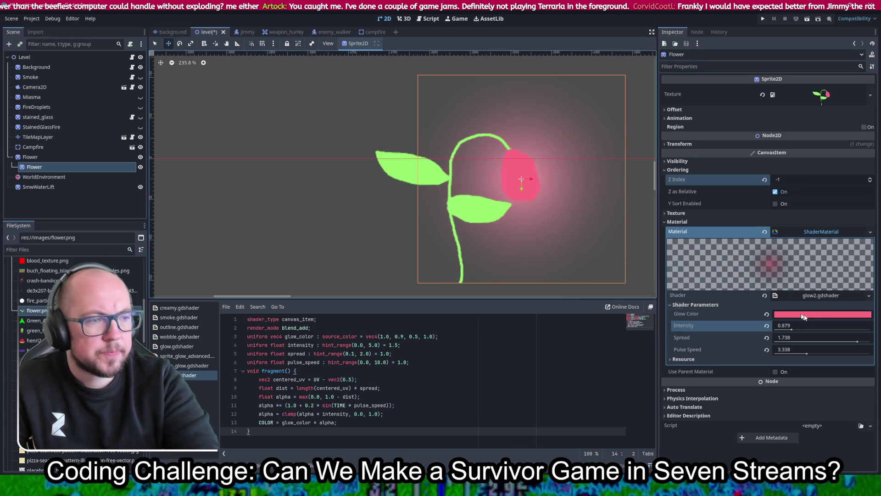
Tune the glow to intensity 0.735, spread 1.998 and pulse speed 1.507
{"action": "mouse_move", "coordinate": [856, 342]}
{"action": "left_mouse_down"}
{"action": "mouse_move", "coordinate": [840, 341]}
{"action": "mouse_move", "coordinate": [859, 341]}
{"action": "left_mouse_up"}
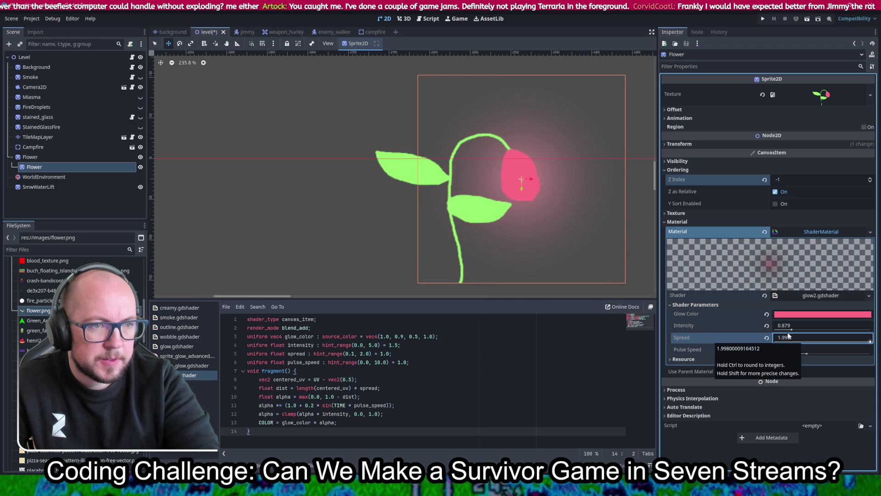
{"action": "left_click_drag", "start_coordinate": [792, 329], "coordinate": [784, 331]}
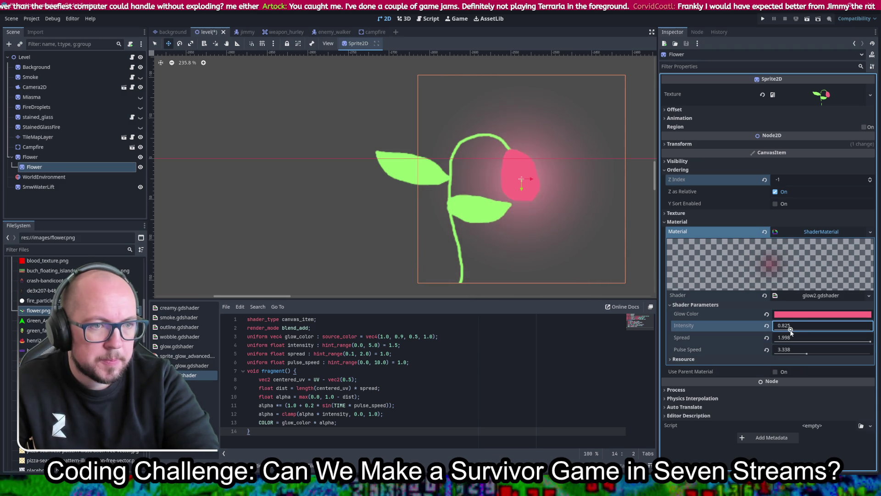
{"action": "scroll", "coordinate": [580, 207], "scroll_direction": "down", "scroll_amount": 4}
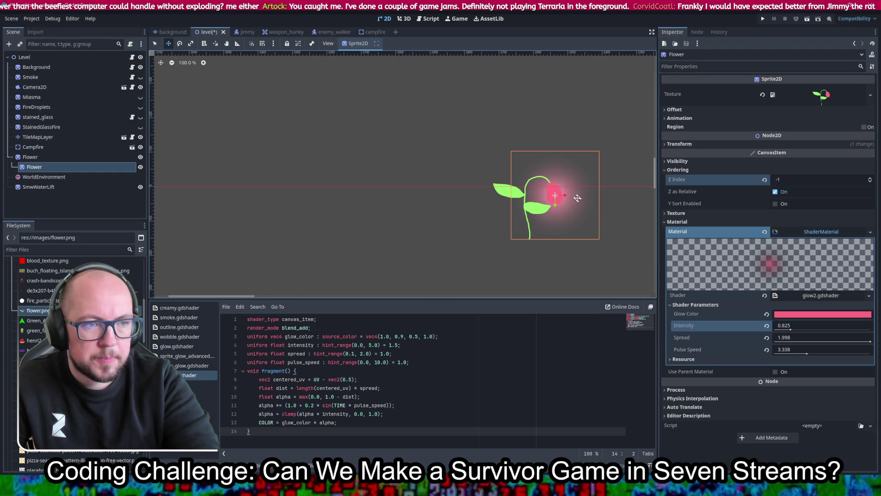
{"action": "scroll", "coordinate": [581, 206], "scroll_direction": "up", "scroll_amount": 3}
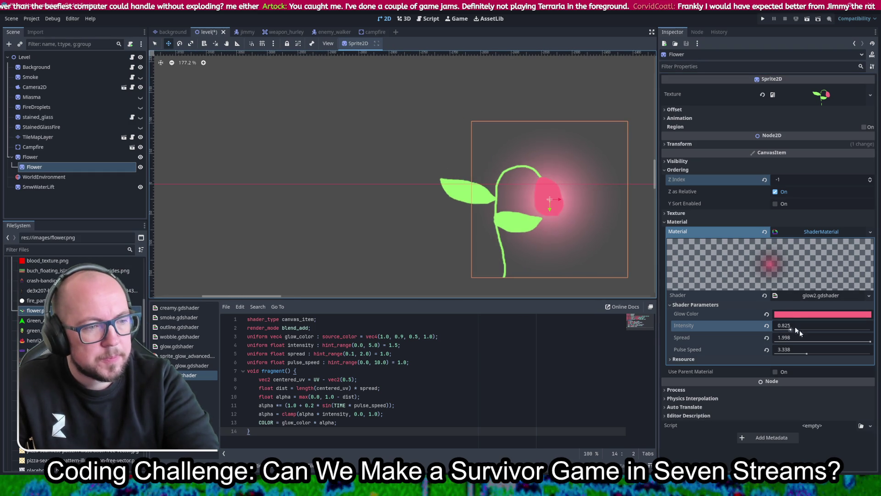
{"action": "left_click_drag", "start_coordinate": [810, 356], "coordinate": [871, 353]}
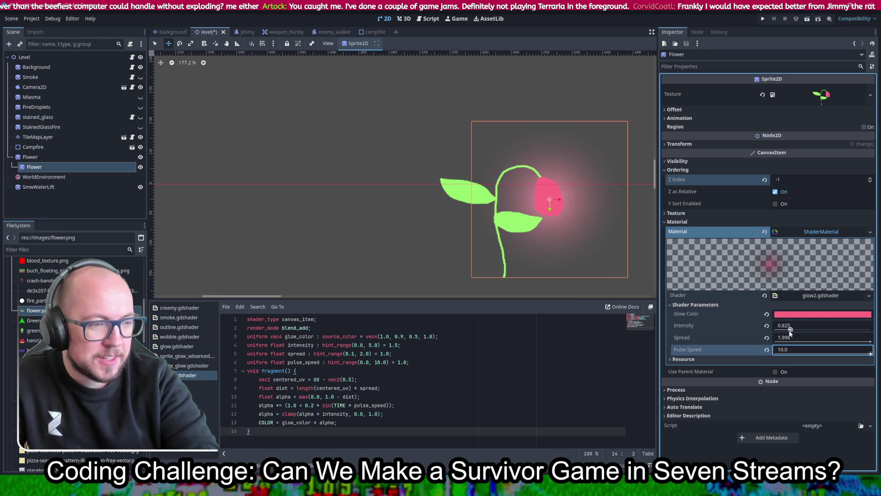
{"action": "left_click_drag", "start_coordinate": [790, 330], "coordinate": [788, 331]}
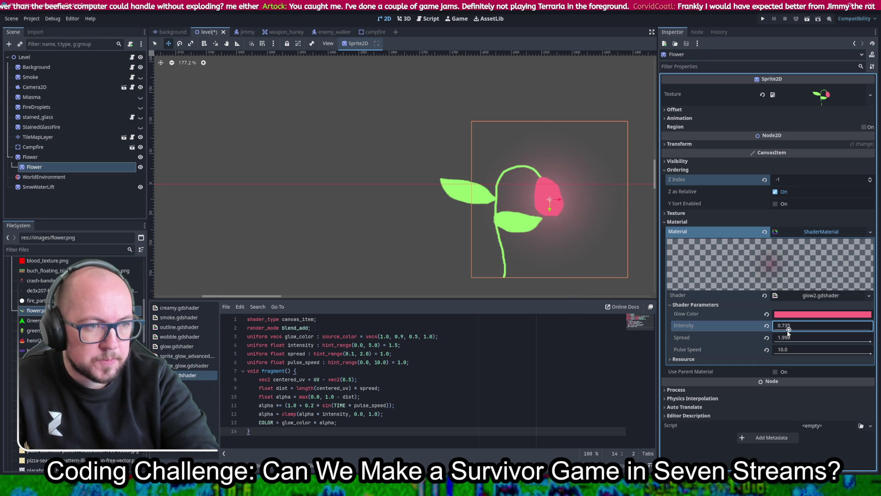
{"action": "mouse_move", "coordinate": [854, 354]}
{"action": "left_mouse_down"}
{"action": "mouse_move", "coordinate": [743, 354]}
{"action": "mouse_move", "coordinate": [796, 359]}
{"action": "left_mouse_up"}
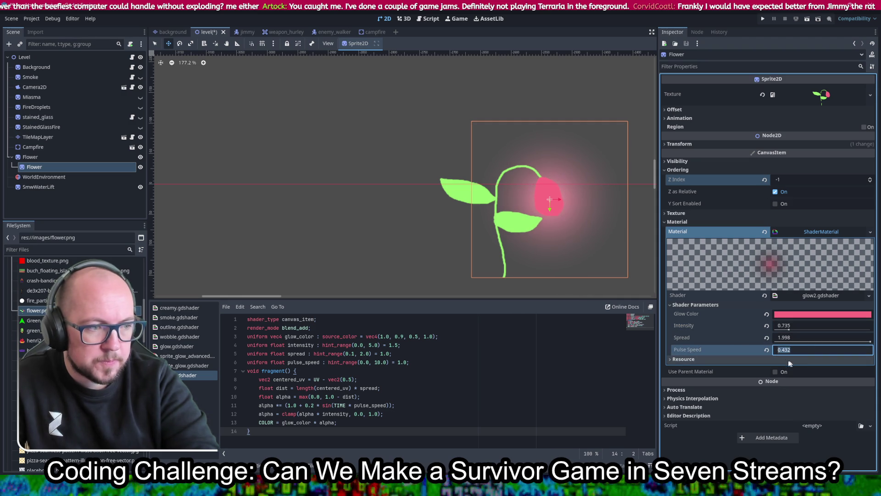
{"action": "left_click_drag", "start_coordinate": [779, 354], "coordinate": [782, 353]}
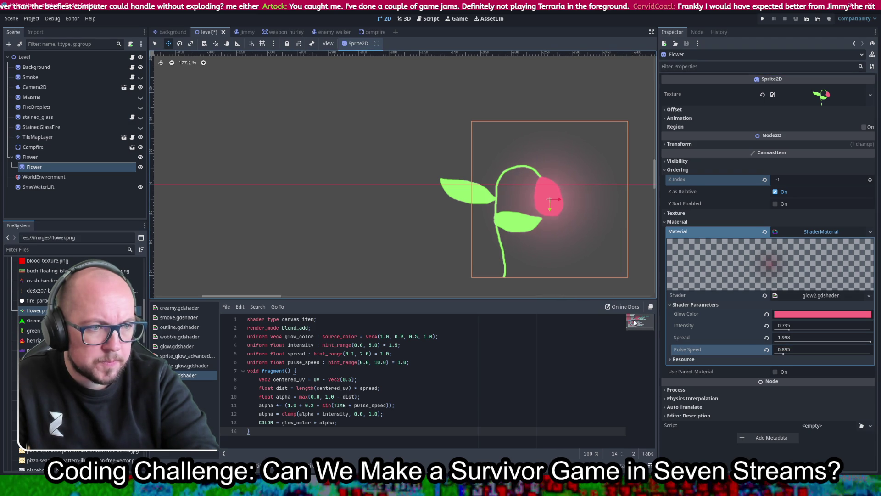
{"action": "left_click_drag", "start_coordinate": [782, 353], "coordinate": [787, 354]}
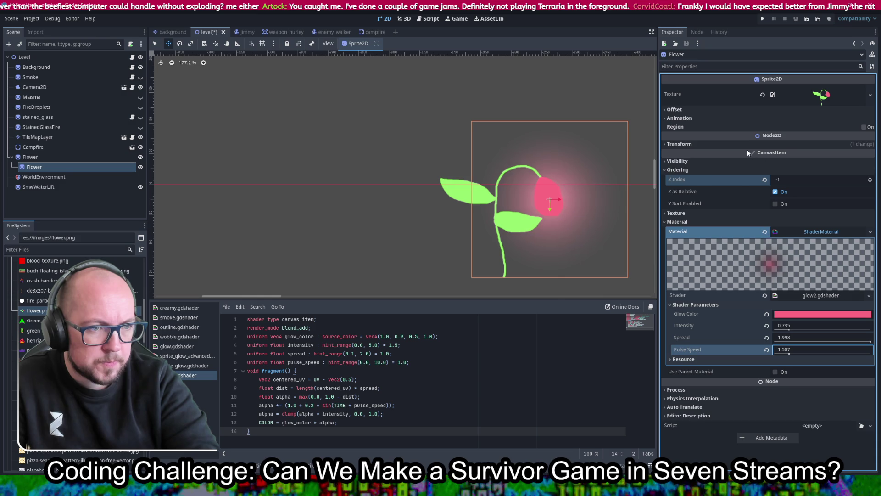
Save and run the project, walk Henri through the level, then stop the game
{"action": "mouse_move", "coordinate": [748, 149]}
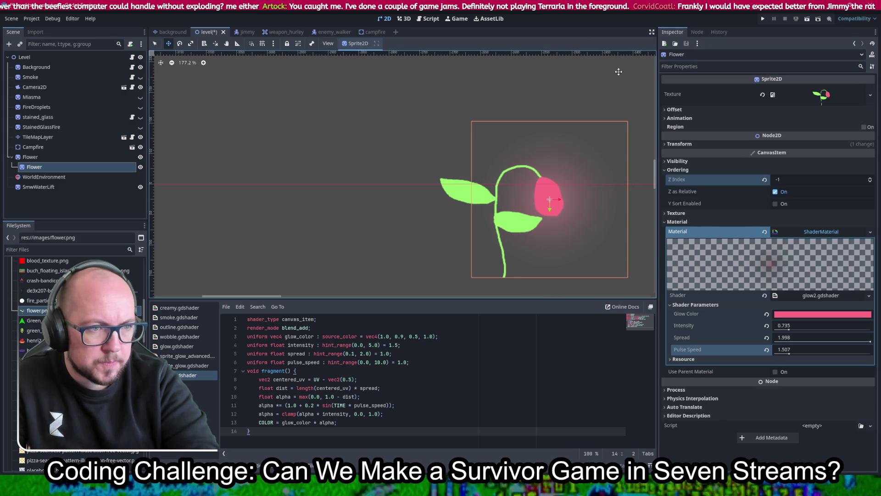
{"action": "left_click", "coordinate": [763, 18]}
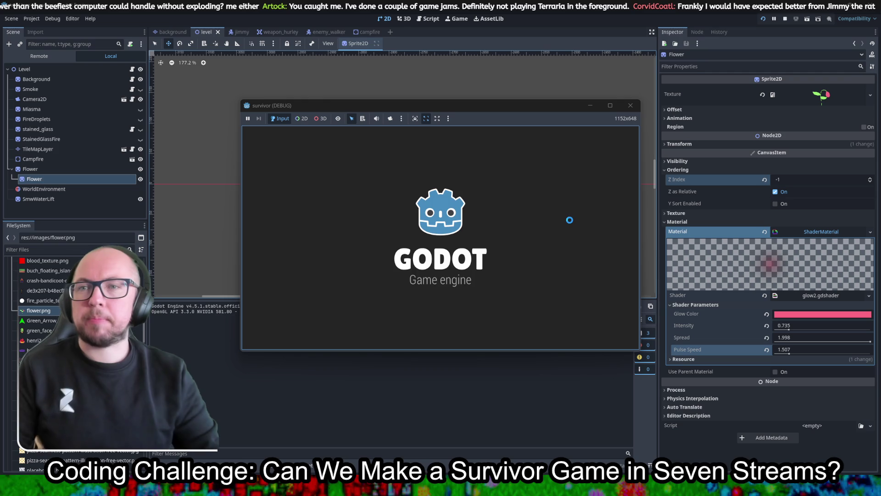
{"action": "left_click", "coordinate": [385, 251]}
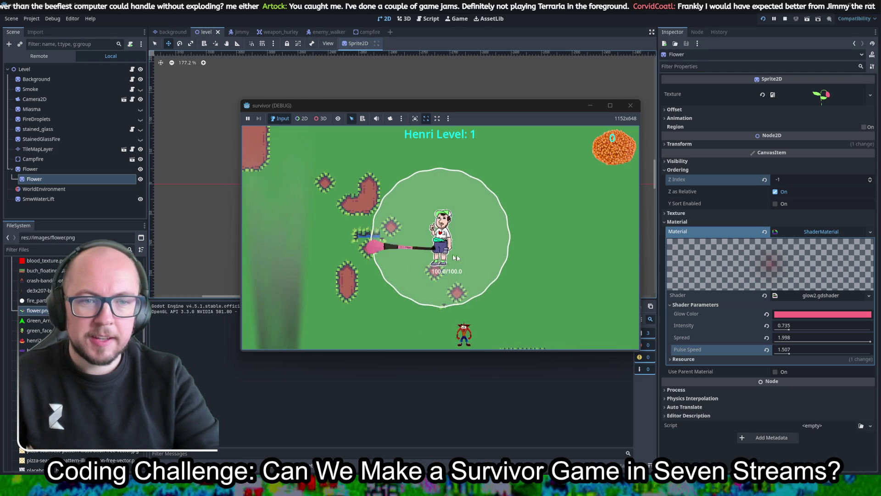
{"action": "key", "text": "a"}
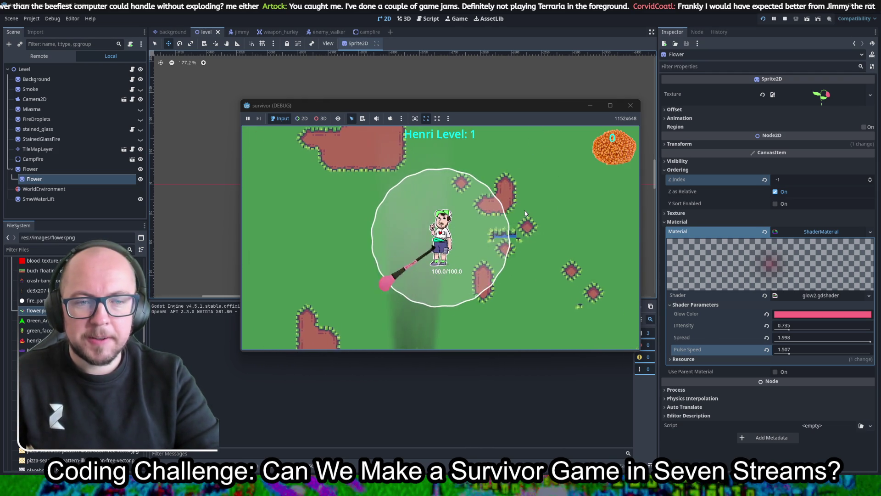
{"action": "key", "text": "s"}
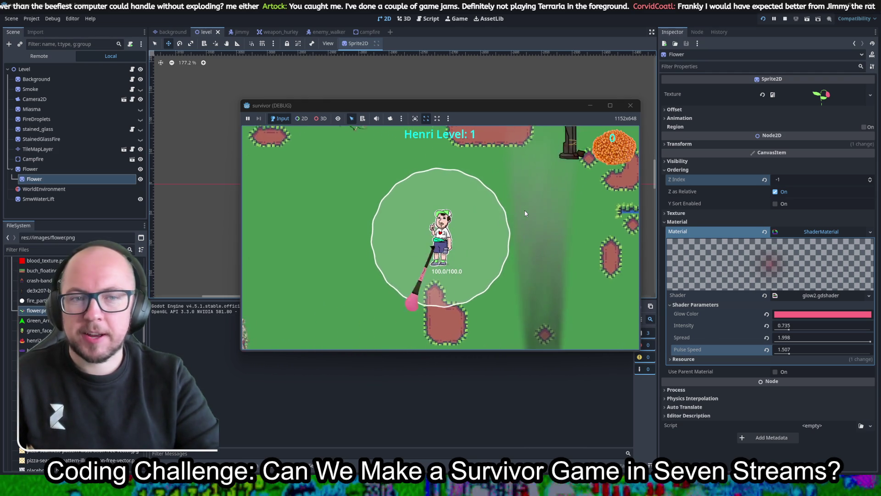
{"action": "key", "text": "s"}
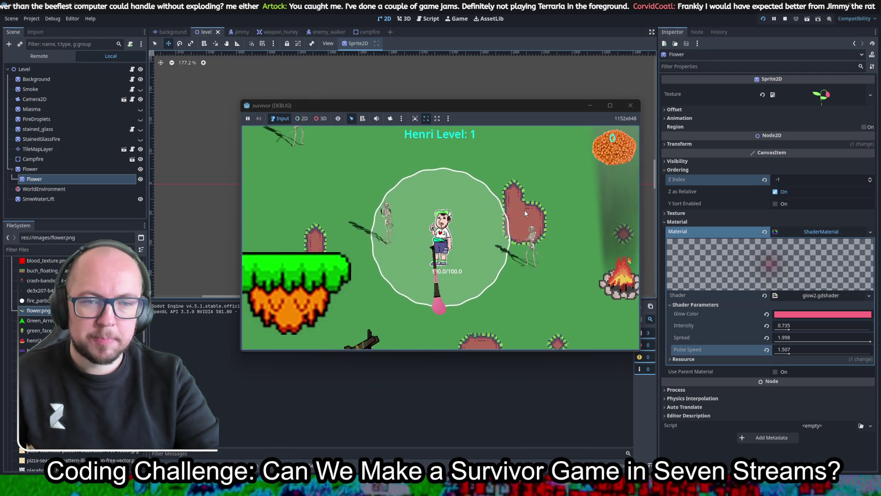
{"action": "key", "text": "a"}
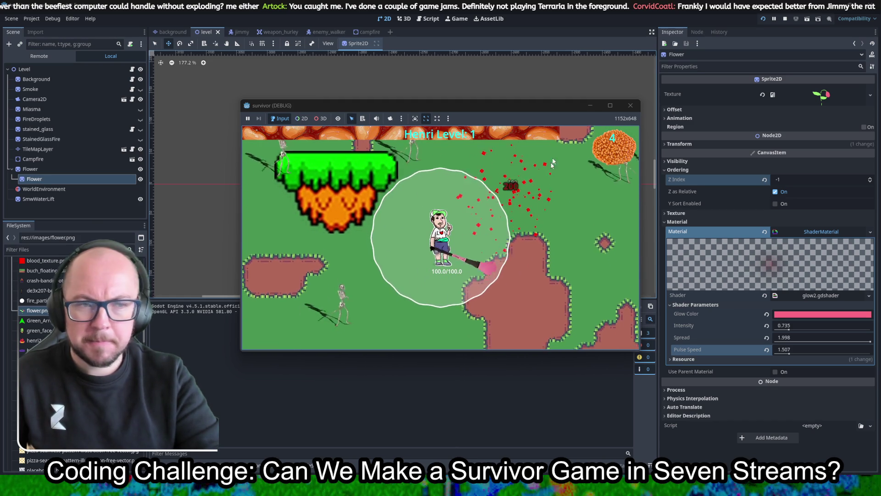
{"action": "left_click_drag", "start_coordinate": [635, 106], "coordinate": [632, 110]}
{"action": "left_click", "coordinate": [623, 109]}
{"action": "scroll", "coordinate": [588, 202], "scroll_direction": "down", "scroll_amount": 8}
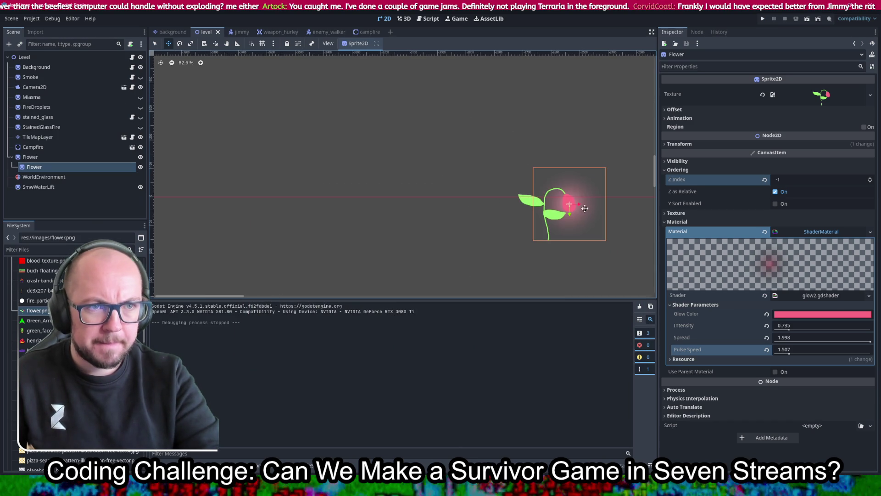
Move the parent Flower to (-937, 231), just left of the campfire
{"action": "scroll", "coordinate": [408, 114], "scroll_direction": "down", "scroll_amount": 8}
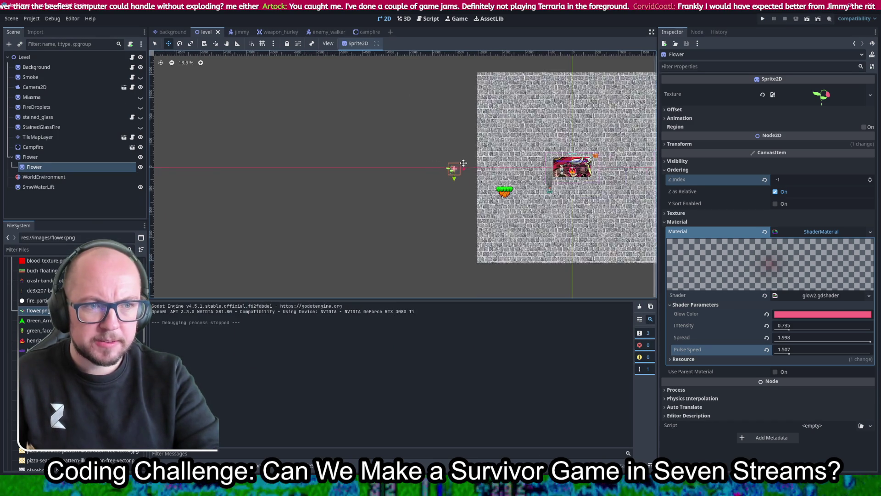
{"action": "left_click_drag", "start_coordinate": [430, 141], "coordinate": [444, 142]}
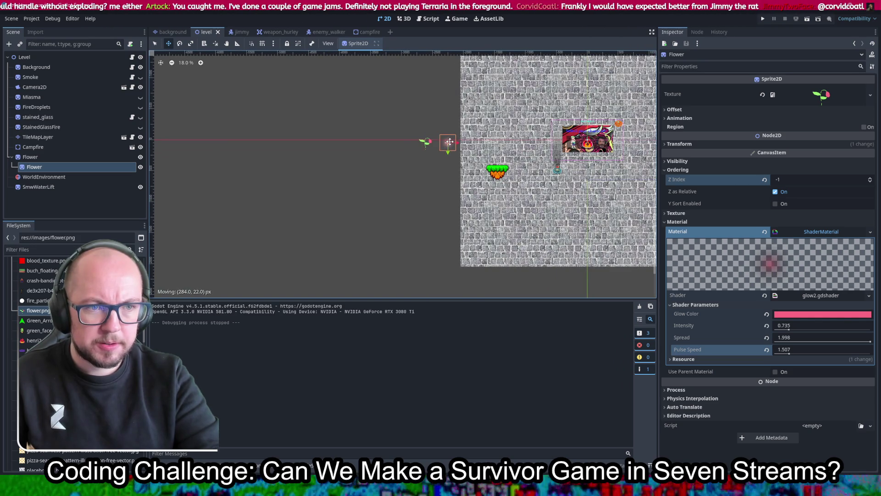
{"action": "key", "text": "ctrl+z"}
{"action": "left_click", "coordinate": [70, 159]}
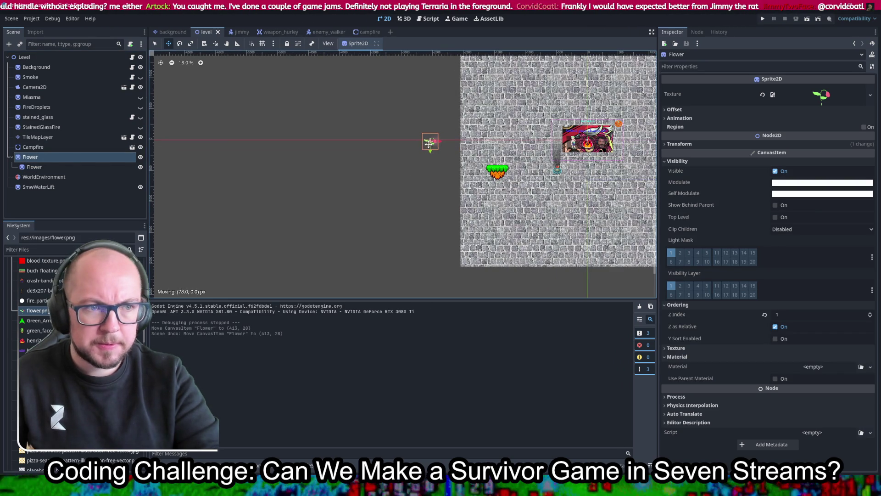
{"action": "left_click_drag", "start_coordinate": [528, 158], "coordinate": [532, 158]}
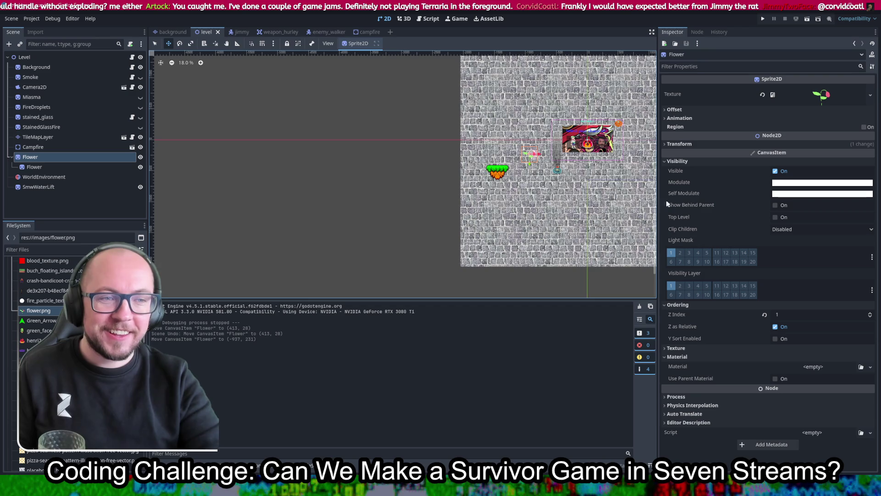
Make the Smoke layer visible again and save and run the game
{"action": "scroll", "coordinate": [564, 169], "scroll_direction": "up", "scroll_amount": 8}
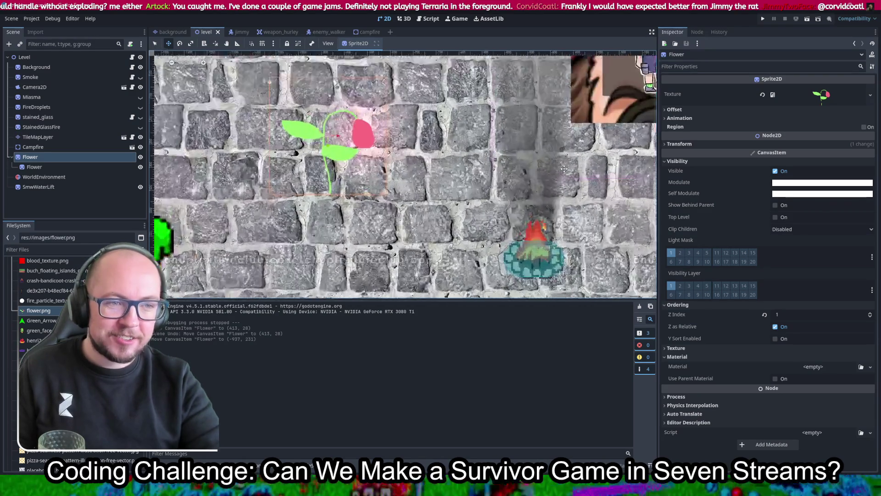
{"action": "scroll", "coordinate": [564, 169], "scroll_direction": "up", "scroll_amount": 1}
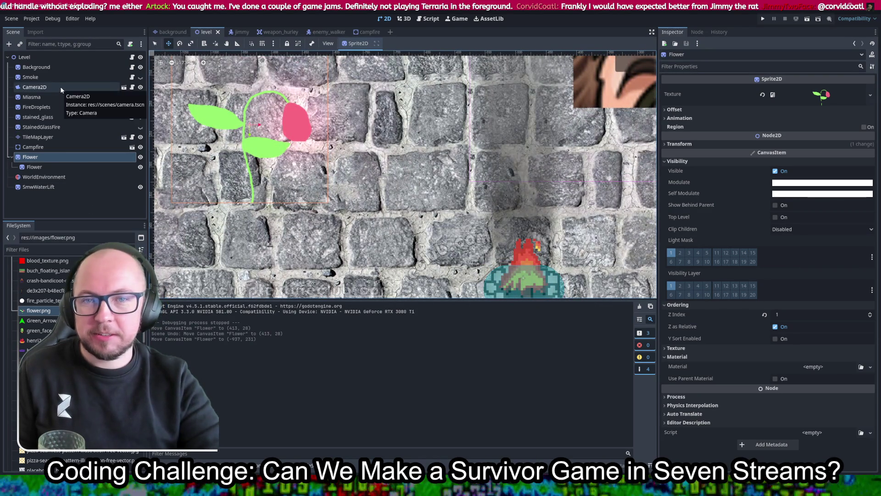
{"action": "left_click", "coordinate": [140, 77]}
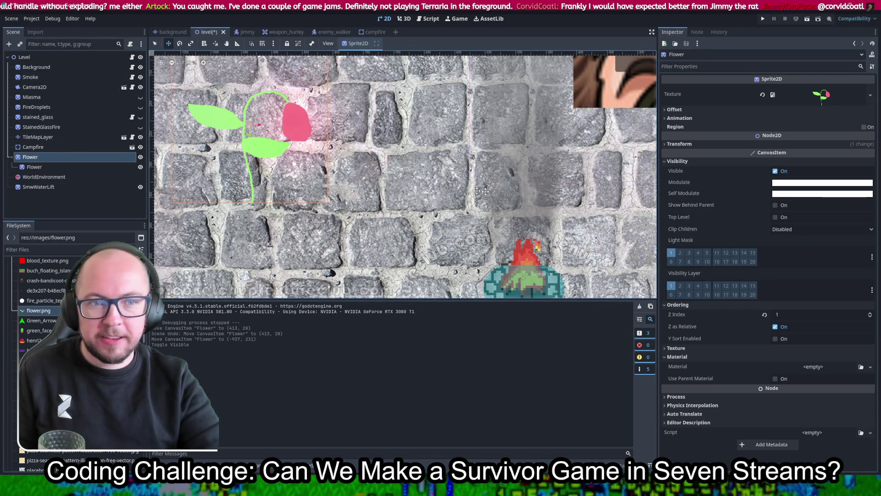
{"action": "scroll", "coordinate": [482, 191], "scroll_direction": "down", "scroll_amount": 5}
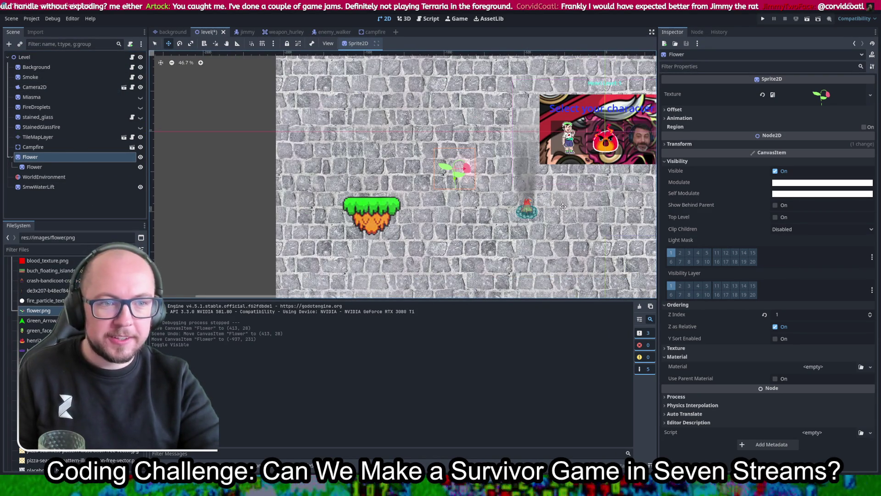
{"action": "left_click", "coordinate": [797, 19]}
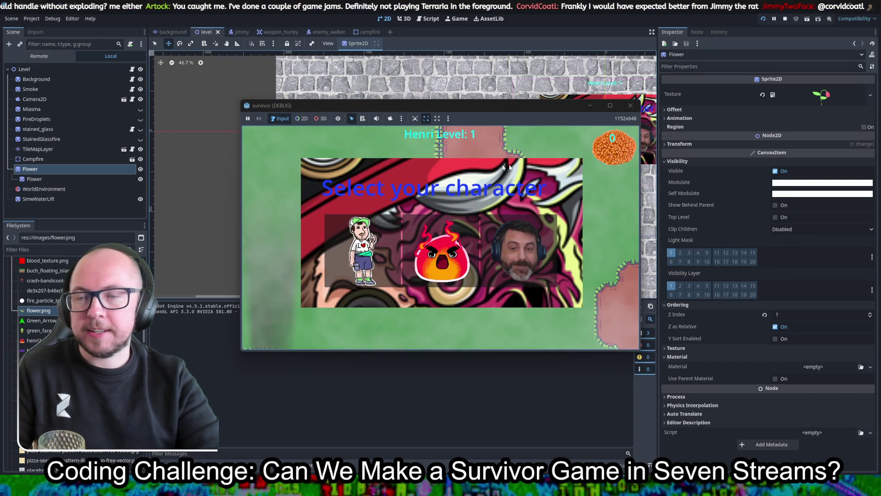
Play as Henri, walk around to check the flower, then stop the run with F8
{"action": "left_click", "coordinate": [360, 211]}
{"action": "key", "text": "a"}
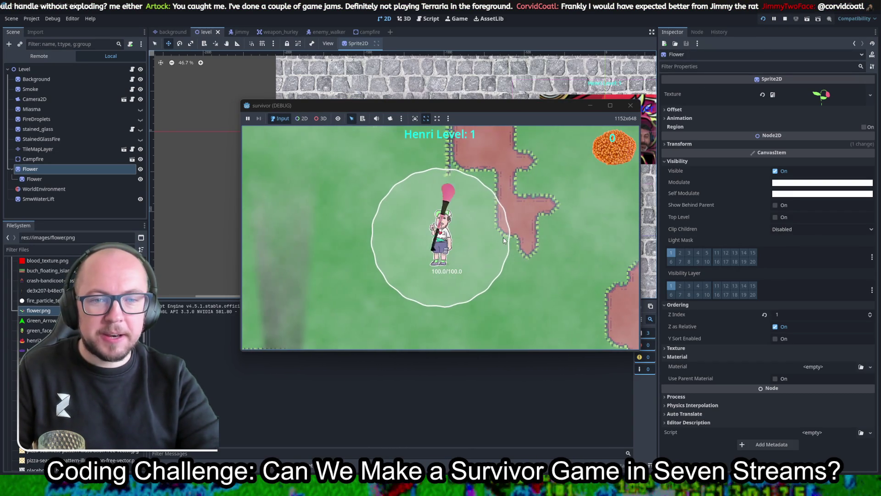
{"action": "key", "text": "w"}
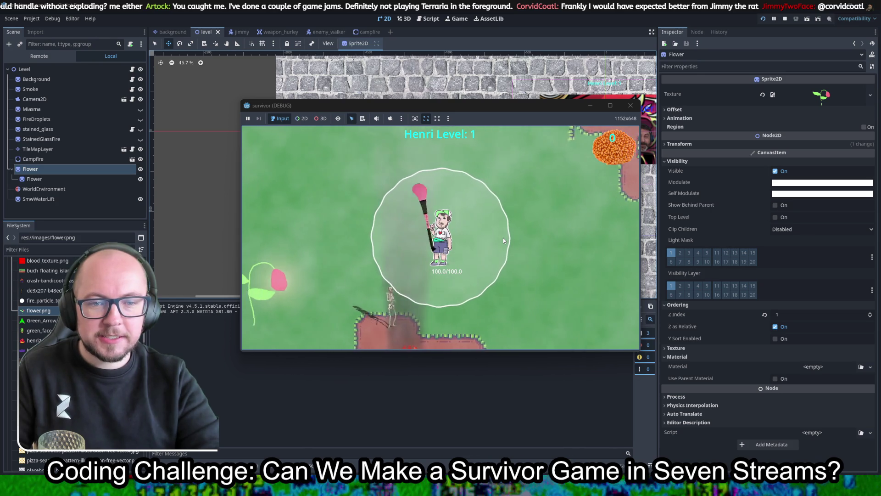
{"action": "key", "text": "a"}
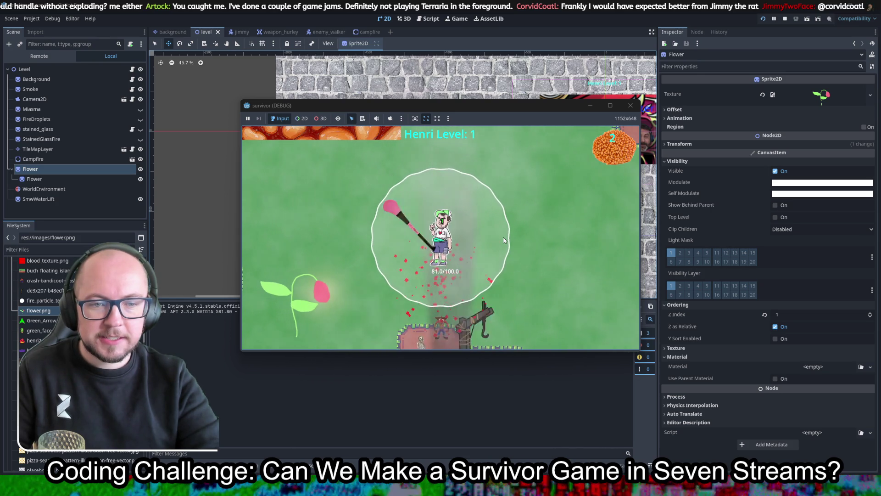
{"action": "key", "text": "s"}
{"action": "key", "text": "d"}
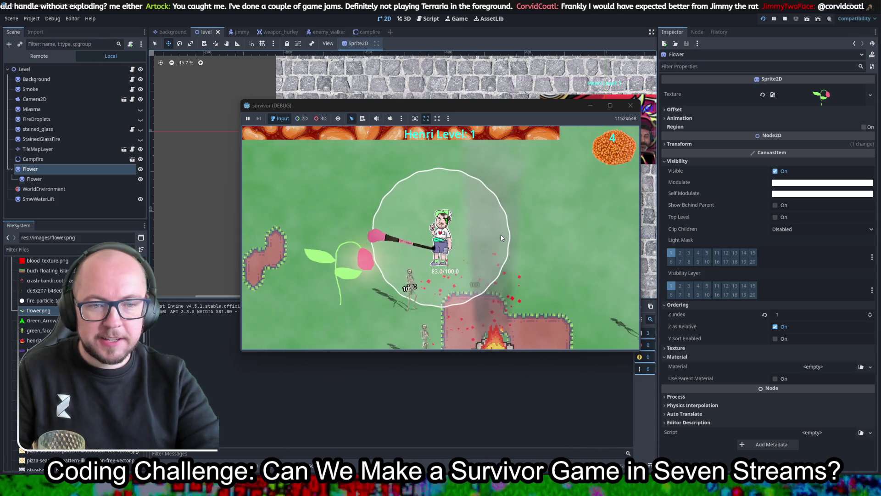
{"action": "key", "text": "w"}
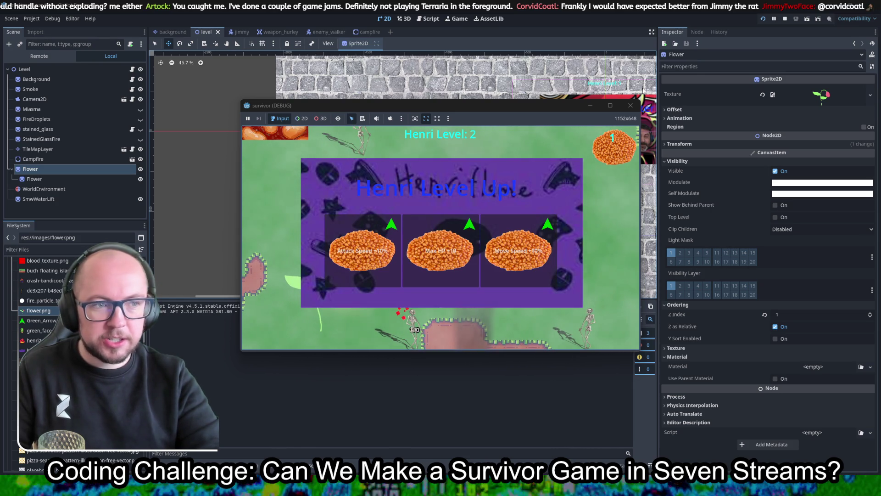
{"action": "key", "text": "F8"}
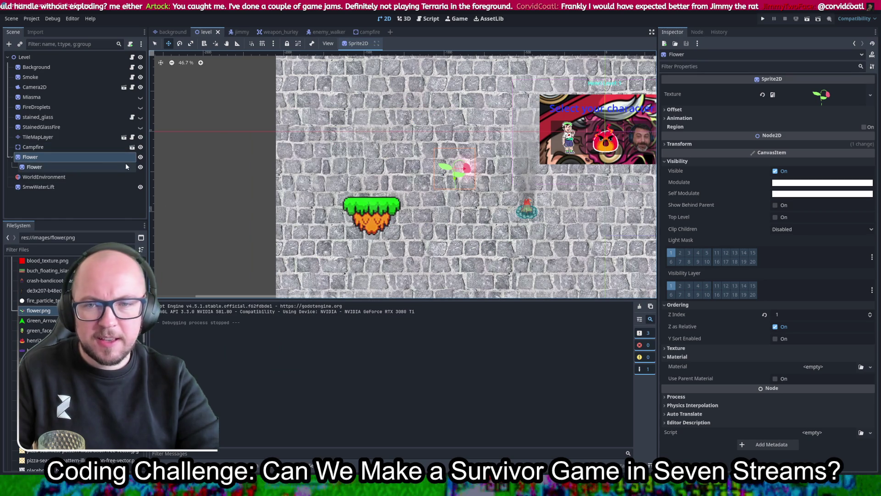
Raise the glow Intensity to 1.454, then test it in a Henri run and stop the game
{"action": "left_click", "coordinate": [34, 167]}
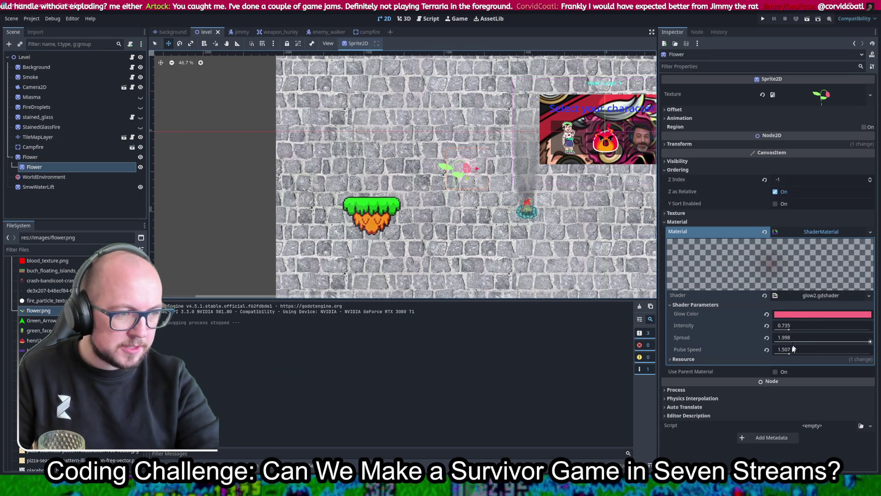
{"action": "left_click_drag", "start_coordinate": [789, 328], "coordinate": [800, 330]}
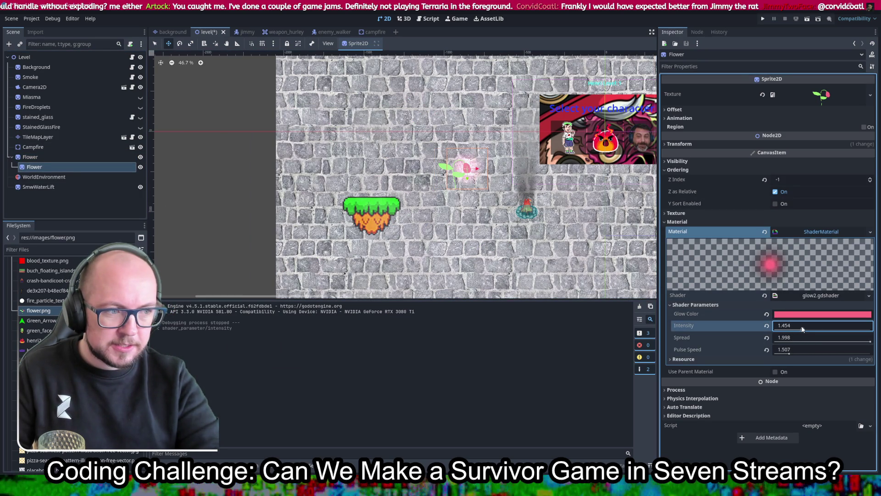
{"action": "key", "text": "F5"}
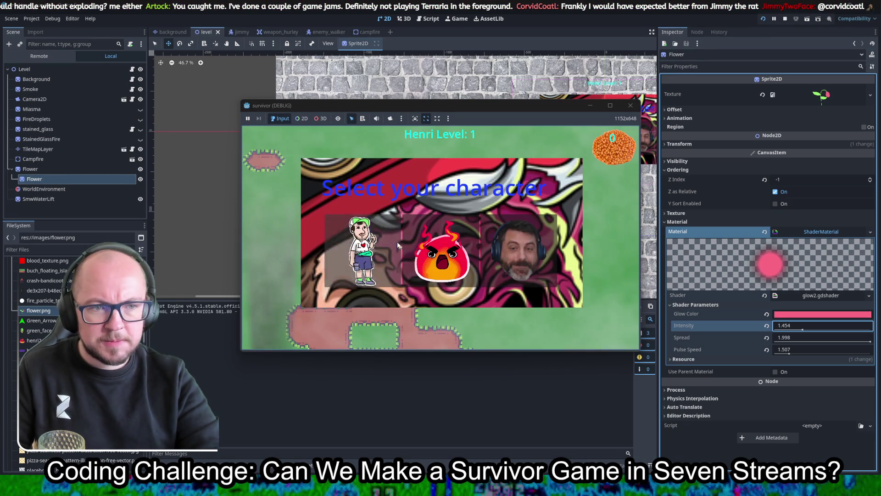
{"action": "left_click", "coordinate": [356, 248]}
{"action": "key", "text": "a"}
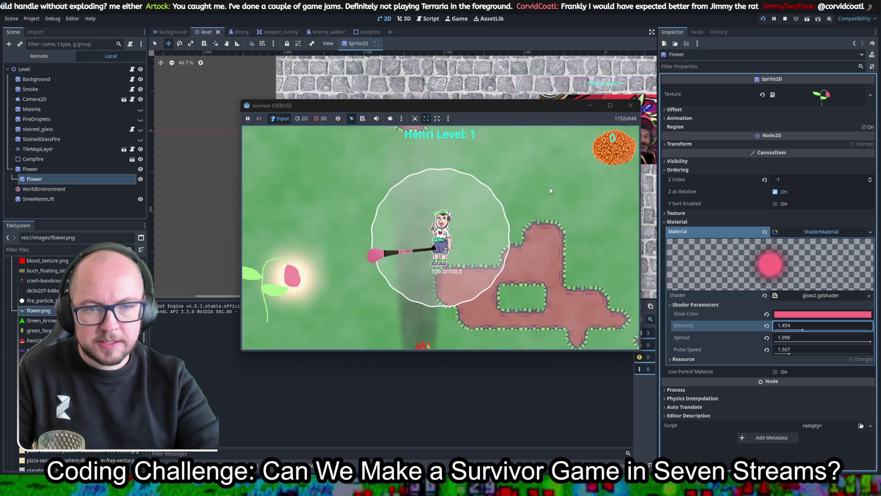
{"action": "key", "text": "s"}
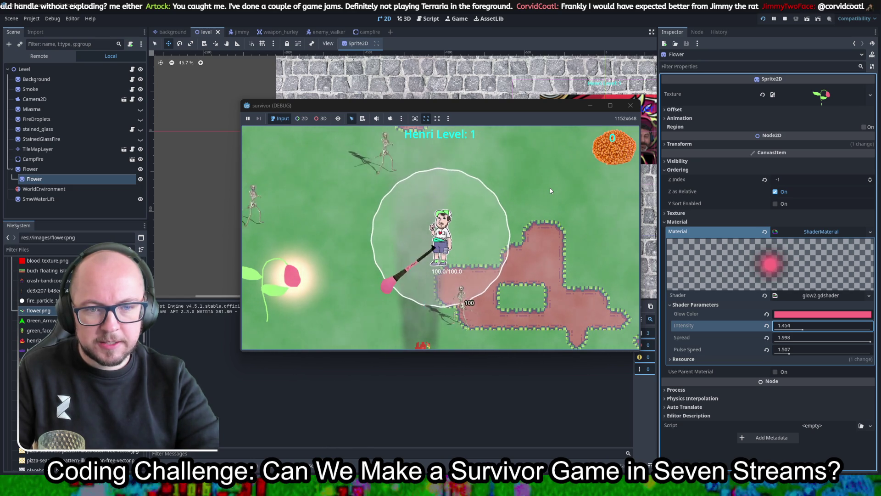
{"action": "key", "text": "a"}
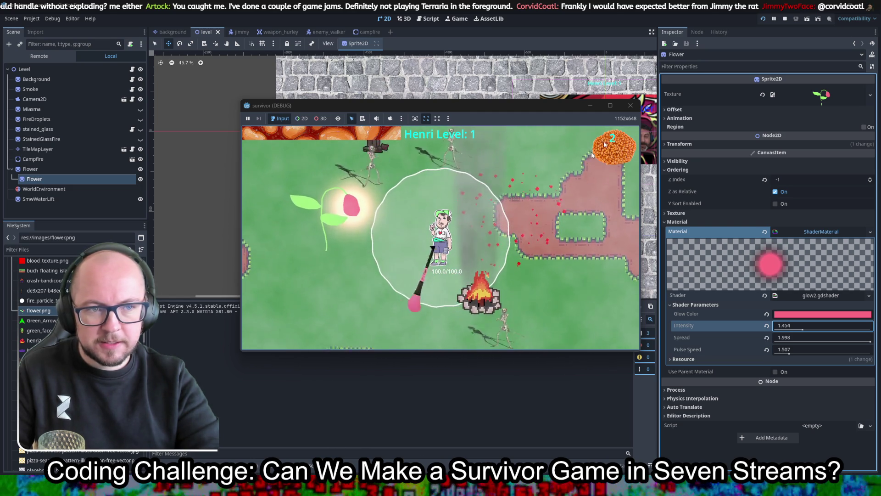
{"action": "left_click", "coordinate": [631, 105]}
{"action": "scroll", "coordinate": [473, 160], "scroll_direction": "up", "scroll_amount": 6}
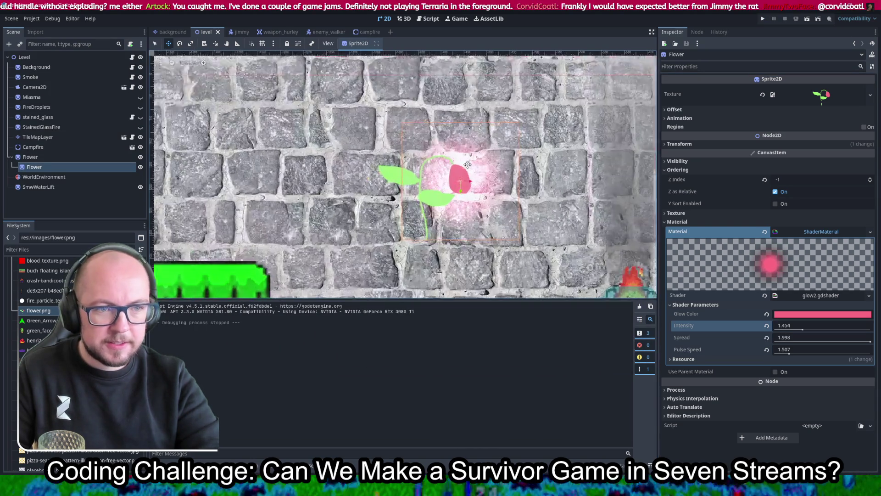
Restore the glow intensity to 0.735 and set the pulse speed to 0.0
{"action": "scroll", "coordinate": [638, 194], "scroll_direction": "down", "scroll_amount": 2}
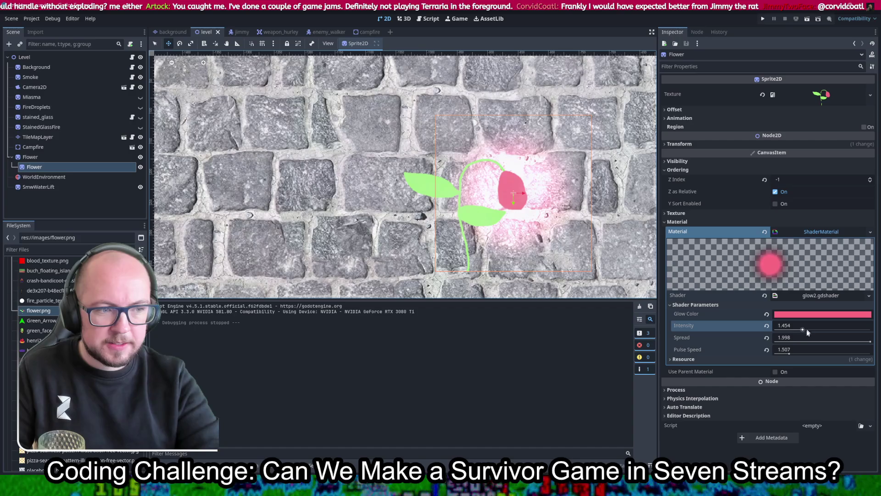
{"action": "key", "text": "ctrl+z"}
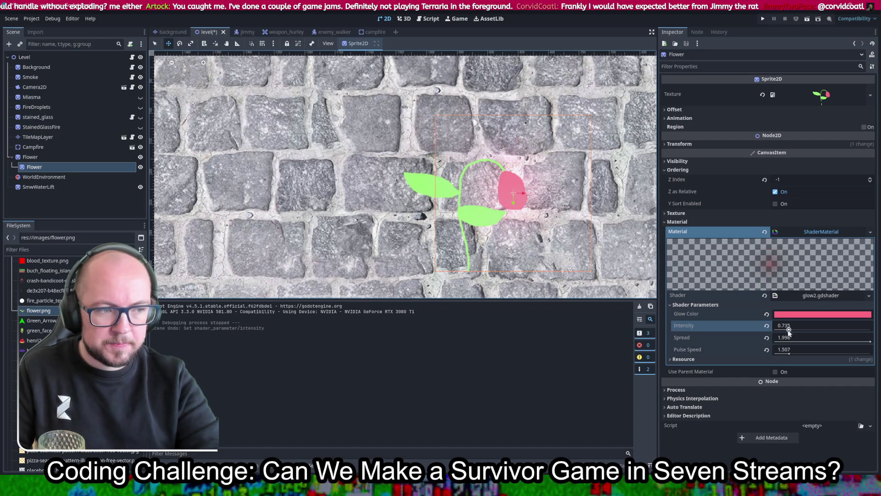
{"action": "left_click_drag", "start_coordinate": [787, 354], "coordinate": [771, 353]}
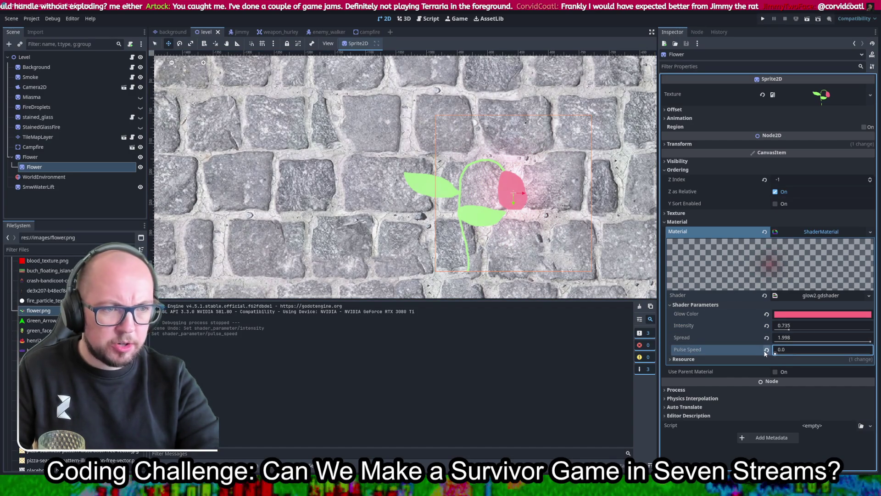
Test-run the game as Henri, walk around, pick a level-up upgrade, then stop the run
{"action": "left_click", "coordinate": [762, 18]}
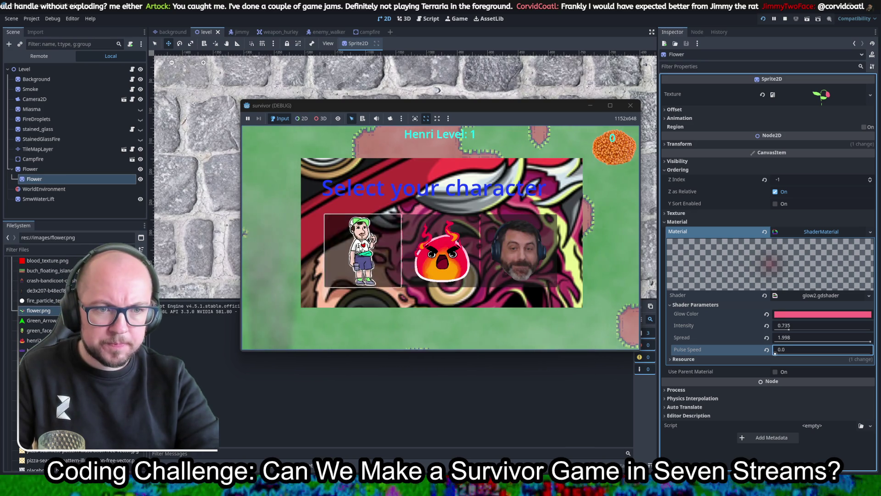
{"action": "left_click", "coordinate": [368, 255]}
{"action": "key", "text": "a"}
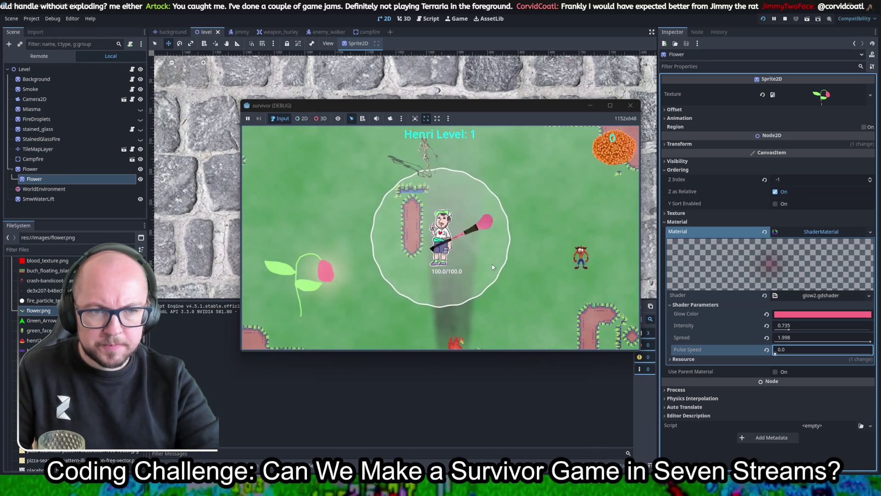
{"action": "key", "text": "s"}
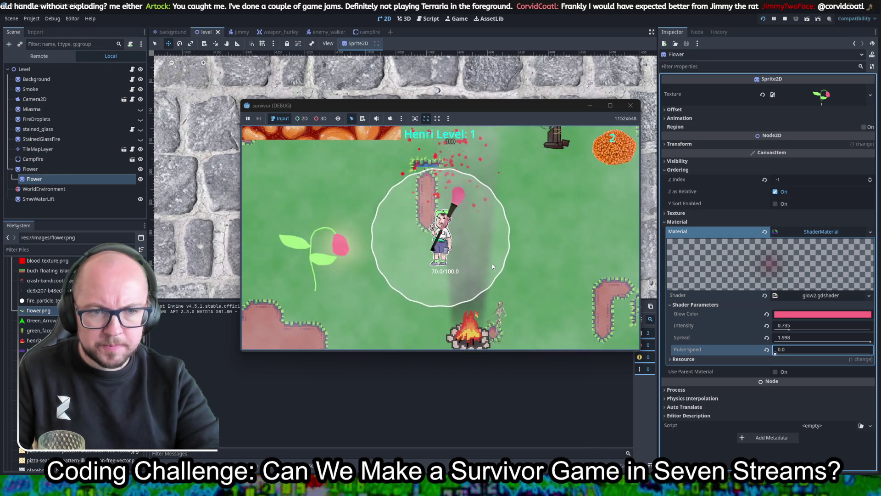
{"action": "key", "text": "a"}
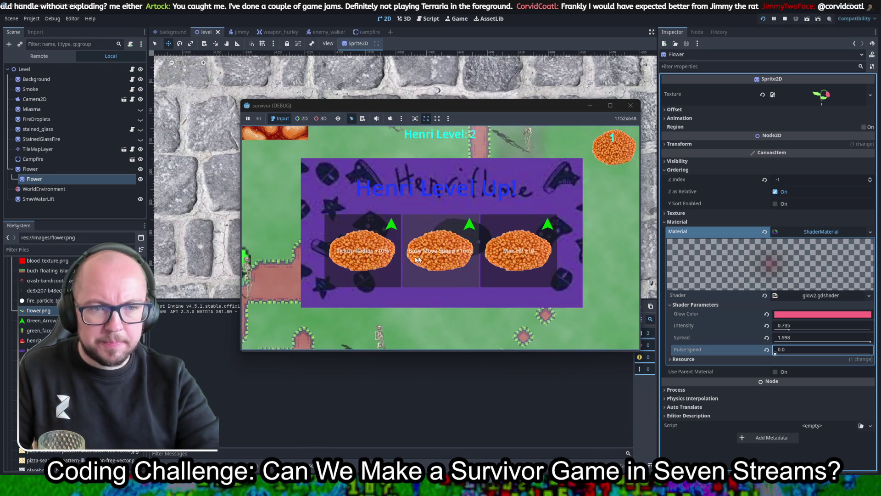
{"action": "left_click", "coordinate": [379, 252]}
{"action": "key", "text": "s"}
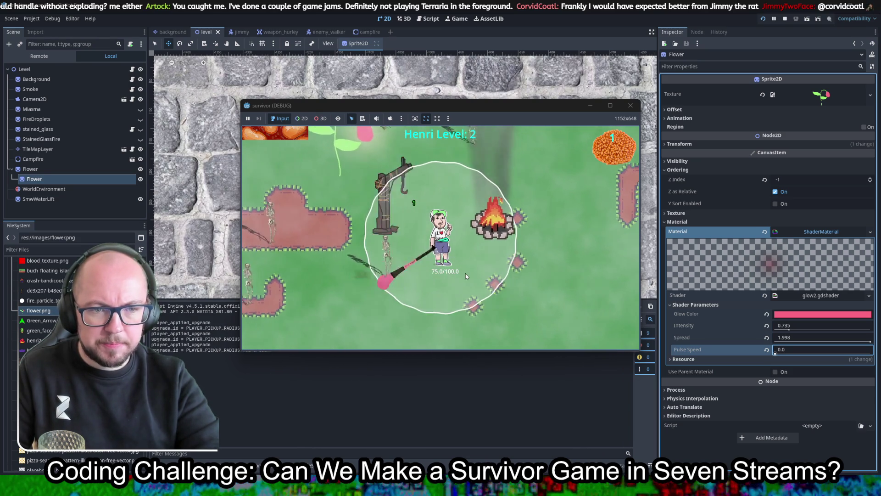
{"action": "key", "text": "F8"}
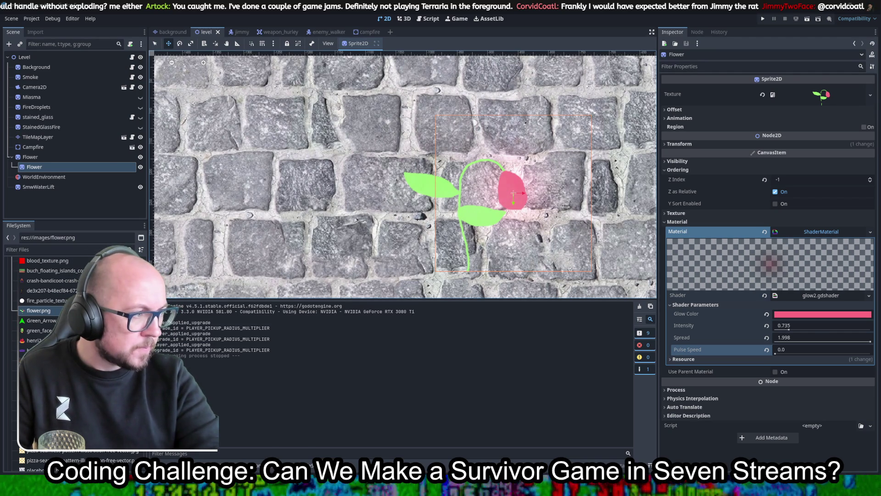
Apply sprite_glow (1).gdshader to the Flower's Material and move it left beside the other flower
{"action": "scroll", "coordinate": [46, 354], "scroll_direction": "down", "scroll_amount": 10}
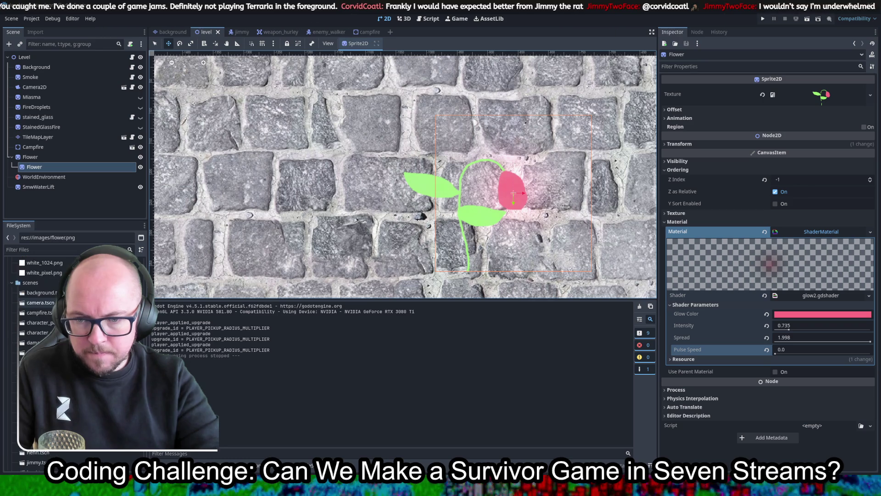
{"action": "scroll", "coordinate": [46, 353], "scroll_direction": "down", "scroll_amount": 5}
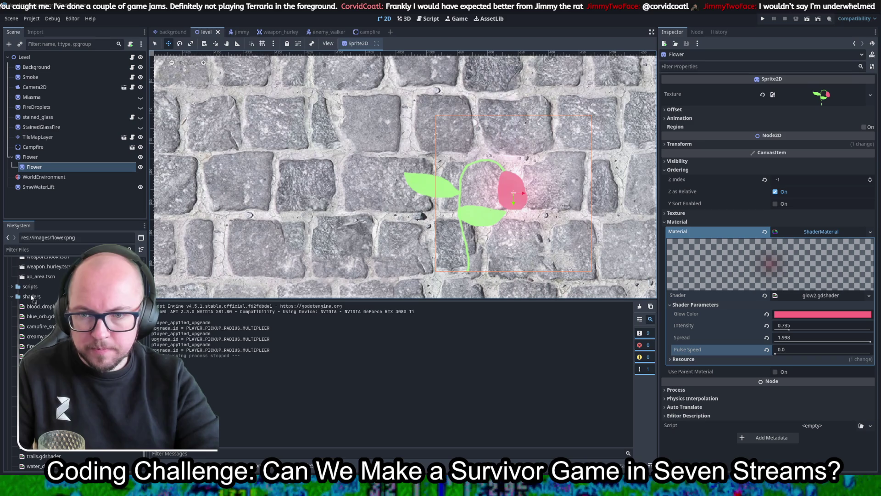
{"action": "scroll", "coordinate": [73, 353], "scroll_direction": "down", "scroll_amount": 3}
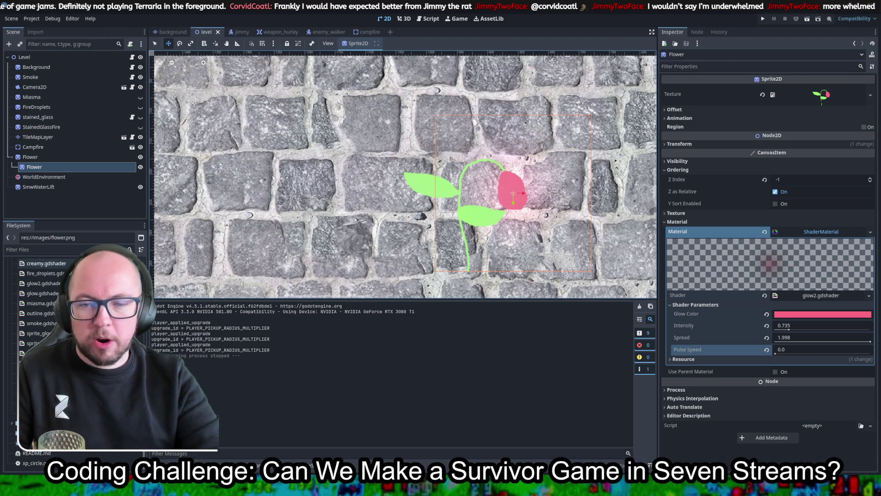
{"action": "mouse_move", "coordinate": [39, 333]}
{"action": "left_mouse_down"}
{"action": "mouse_move", "coordinate": [322, 340]}
{"action": "mouse_move", "coordinate": [817, 236]}
{"action": "left_mouse_up"}
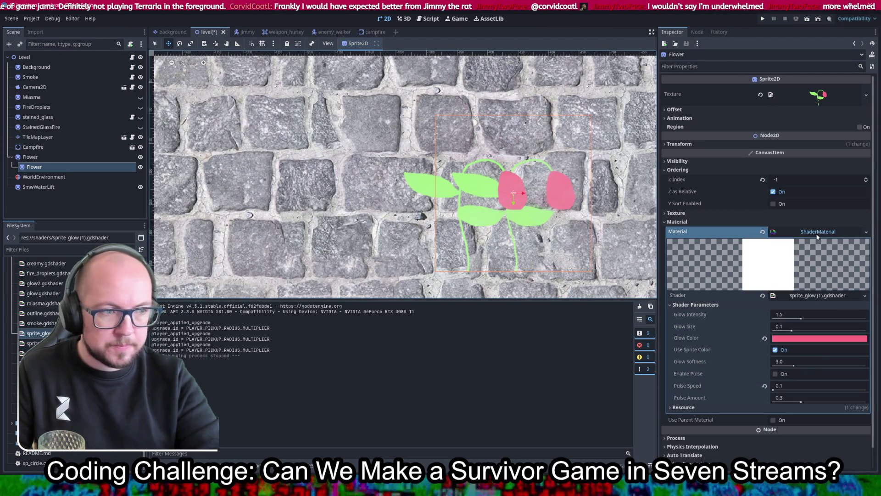
{"action": "mouse_move", "coordinate": [497, 244]}
{"action": "left_mouse_down"}
{"action": "mouse_move", "coordinate": [511, 243]}
{"action": "mouse_move", "coordinate": [299, 237]}
{"action": "left_mouse_up"}
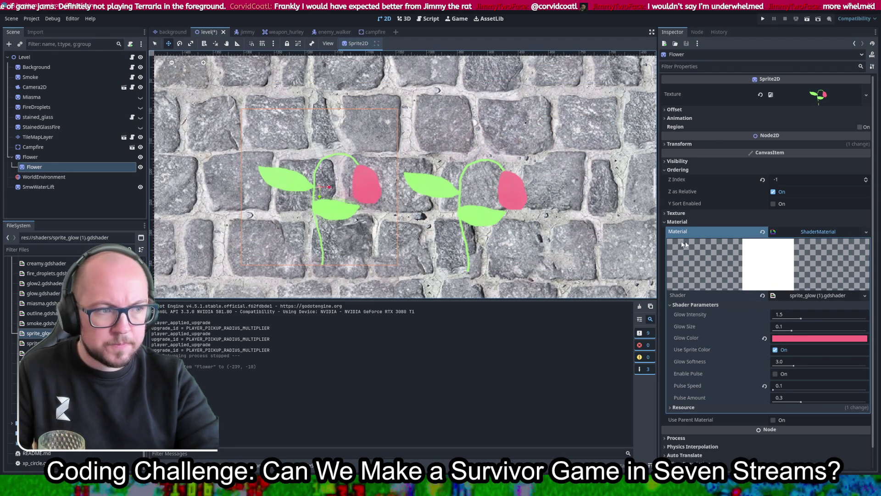
Raise Glow Intensity to 5.0, turn off sprite colour, and set Glow Size to 0.127
{"action": "left_click", "coordinate": [63, 158]}
{"action": "left_click", "coordinate": [52, 166]}
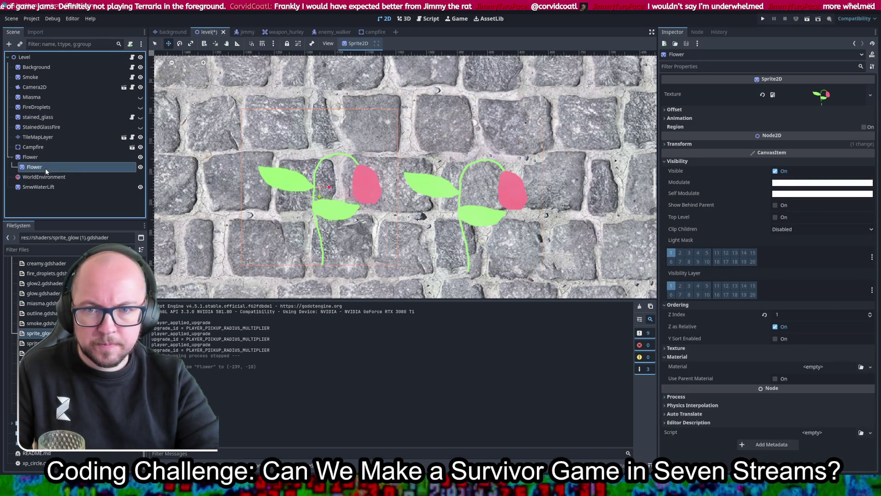
{"action": "left_click_drag", "start_coordinate": [802, 318], "coordinate": [867, 317]}
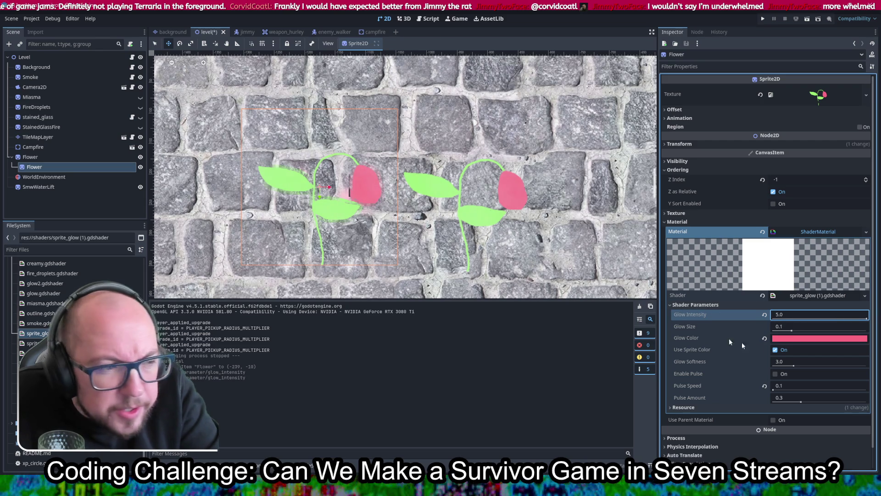
{"action": "mouse_move", "coordinate": [792, 331]}
{"action": "left_mouse_down"}
{"action": "mouse_move", "coordinate": [801, 327]}
{"action": "mouse_move", "coordinate": [784, 326]}
{"action": "mouse_move", "coordinate": [800, 320]}
{"action": "mouse_move", "coordinate": [780, 322]}
{"action": "mouse_move", "coordinate": [789, 325]}
{"action": "left_mouse_up"}
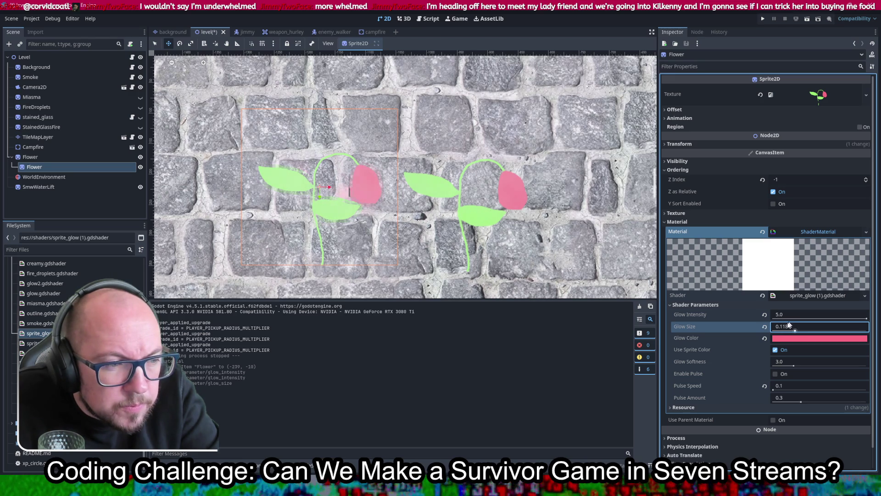
{"action": "left_click", "coordinate": [776, 350]}
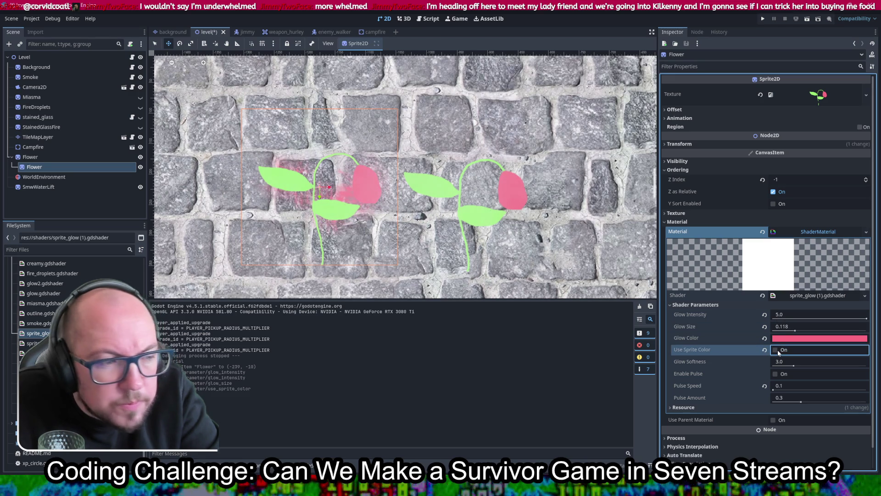
{"action": "left_click", "coordinate": [796, 330]}
{"action": "mouse_move", "coordinate": [829, 333]}
{"action": "left_mouse_down"}
{"action": "mouse_move", "coordinate": [799, 336]}
{"action": "mouse_move", "coordinate": [793, 363]}
{"action": "mouse_move", "coordinate": [774, 364]}
{"action": "left_mouse_up"}
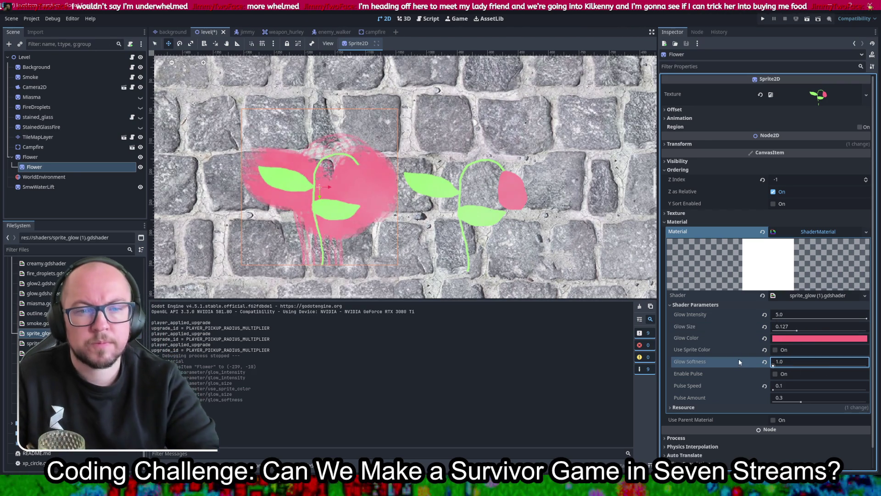
Keep pulse off, use the sprite's colours, then switch to the sprite_glow_advanced (1) shader
{"action": "left_click", "coordinate": [775, 374]}
{"action": "left_click", "coordinate": [775, 374]}
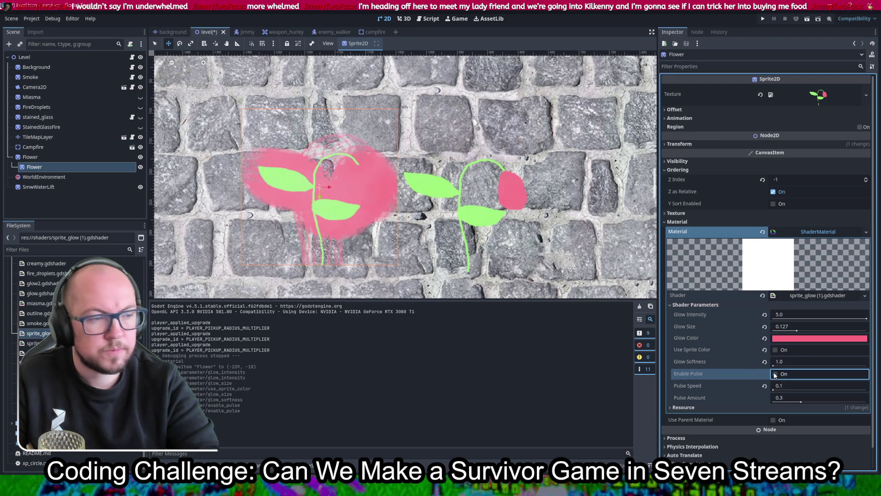
{"action": "left_click", "coordinate": [774, 390]}
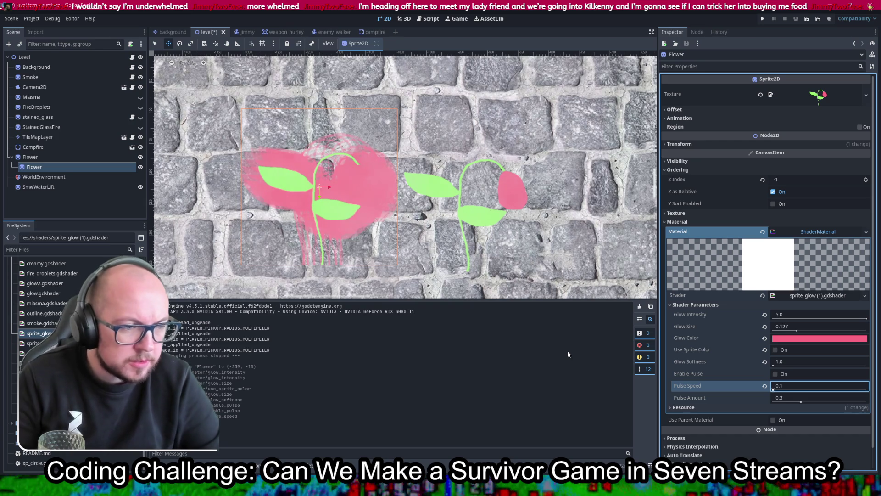
{"action": "left_click", "coordinate": [776, 350]}
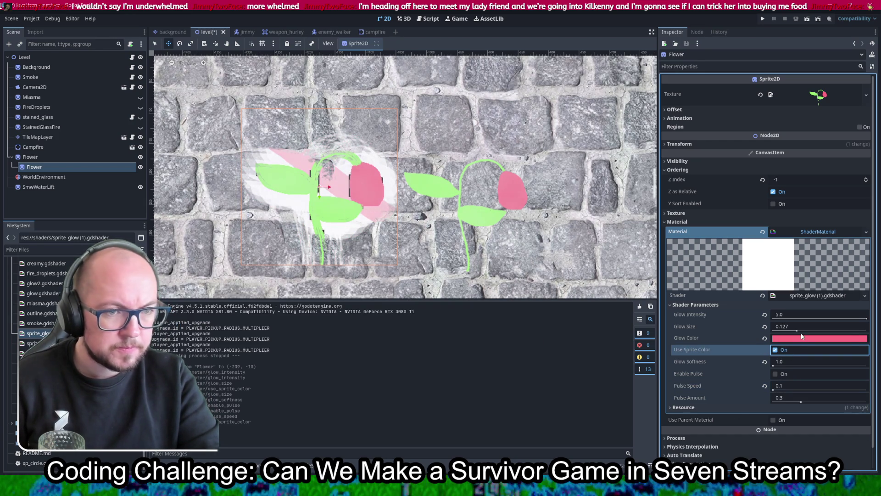
{"action": "mouse_move", "coordinate": [867, 318]}
{"action": "left_mouse_down"}
{"action": "mouse_move", "coordinate": [785, 318]}
{"action": "mouse_move", "coordinate": [807, 316]}
{"action": "mouse_move", "coordinate": [796, 300]}
{"action": "mouse_move", "coordinate": [868, 312]}
{"action": "left_mouse_up"}
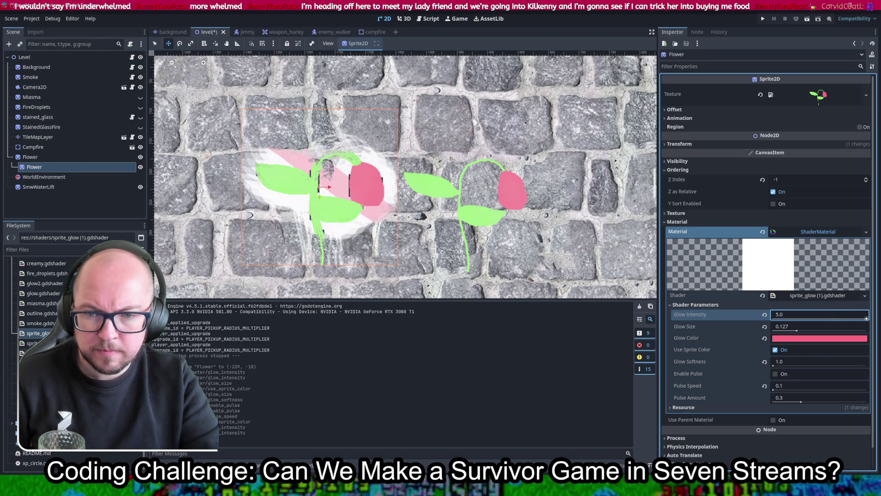
{"action": "mouse_move", "coordinate": [36, 353]}
{"action": "left_mouse_down"}
{"action": "mouse_move", "coordinate": [202, 354]}
{"action": "mouse_move", "coordinate": [782, 314]}
{"action": "mouse_move", "coordinate": [817, 302]}
{"action": "left_mouse_up"}
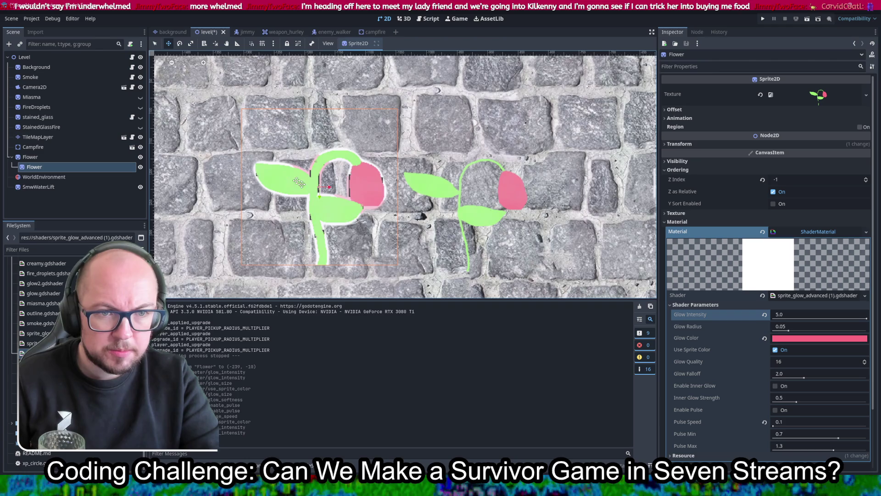
Tune the advanced glow to radius 0.3 with Use Sprite Color on and intensity 1.856
{"action": "scroll", "coordinate": [288, 169], "scroll_direction": "up", "scroll_amount": 3}
{"action": "scroll", "coordinate": [357, 171], "scroll_direction": "up", "scroll_amount": 2}
{"action": "scroll", "coordinate": [357, 170], "scroll_direction": "down", "scroll_amount": 3}
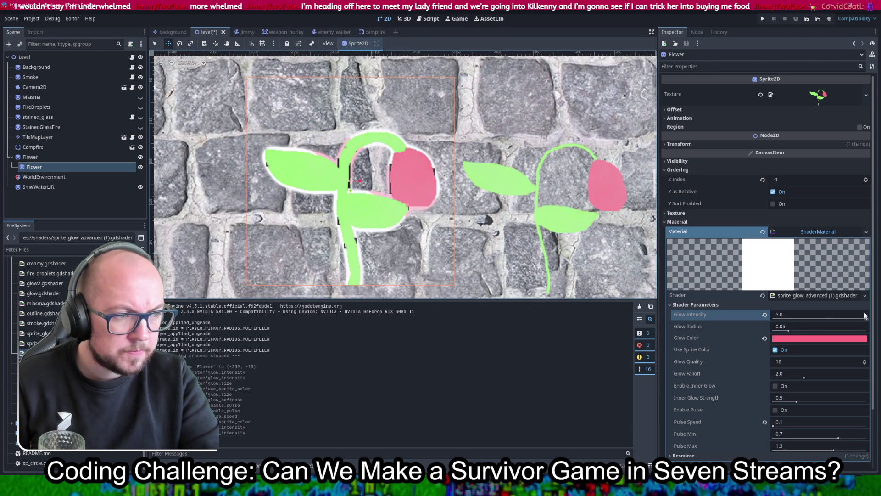
{"action": "mouse_move", "coordinate": [865, 316]}
{"action": "left_mouse_down"}
{"action": "mouse_move", "coordinate": [747, 319]}
{"action": "mouse_move", "coordinate": [820, 312]}
{"action": "mouse_move", "coordinate": [790, 312]}
{"action": "left_mouse_up"}
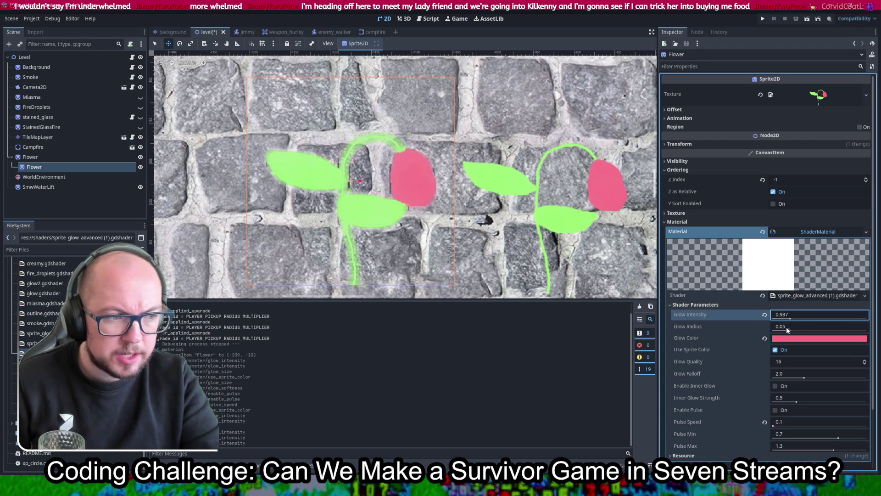
{"action": "mouse_move", "coordinate": [790, 331]}
{"action": "left_mouse_down"}
{"action": "mouse_move", "coordinate": [818, 331]}
{"action": "mouse_move", "coordinate": [776, 331]}
{"action": "mouse_move", "coordinate": [787, 332]}
{"action": "left_mouse_up"}
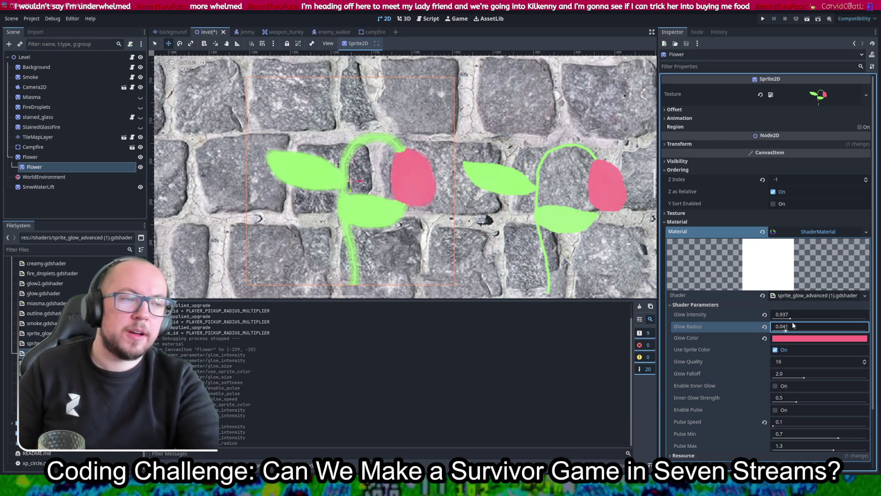
{"action": "mouse_move", "coordinate": [790, 318]}
{"action": "left_mouse_down"}
{"action": "mouse_move", "coordinate": [766, 321]}
{"action": "mouse_move", "coordinate": [790, 320]}
{"action": "left_mouse_up"}
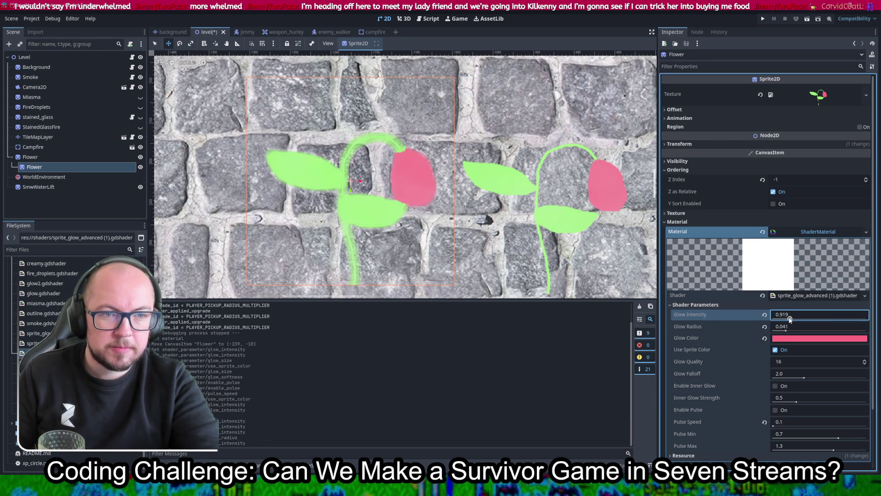
{"action": "left_click", "coordinate": [776, 350]}
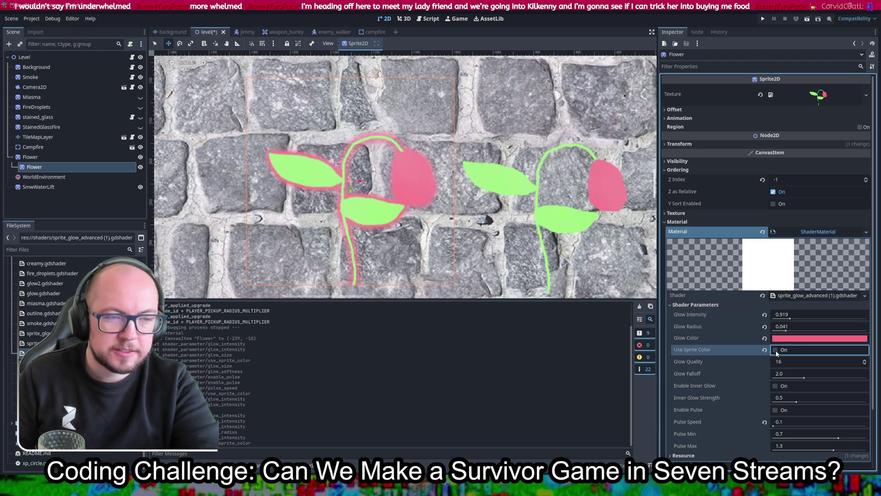
{"action": "mouse_move", "coordinate": [786, 331]}
{"action": "left_mouse_down"}
{"action": "mouse_move", "coordinate": [861, 328]}
{"action": "mouse_move", "coordinate": [786, 324]}
{"action": "left_mouse_up"}
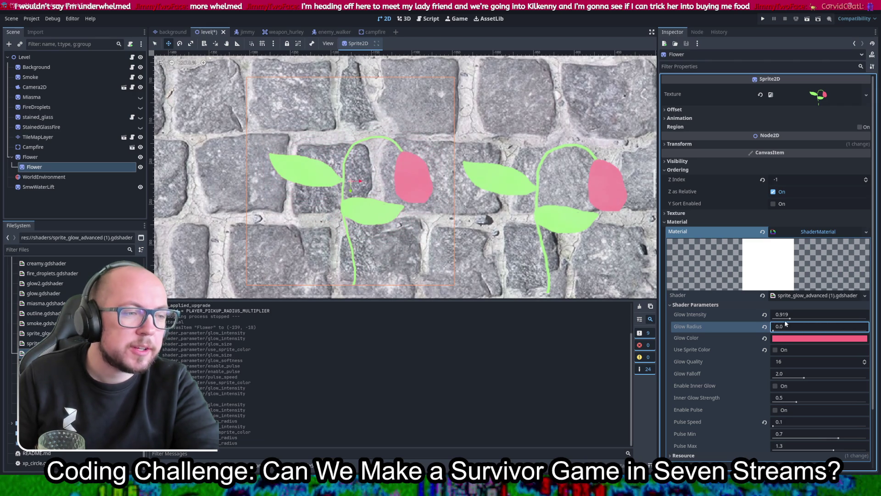
{"action": "left_click", "coordinate": [776, 349]}
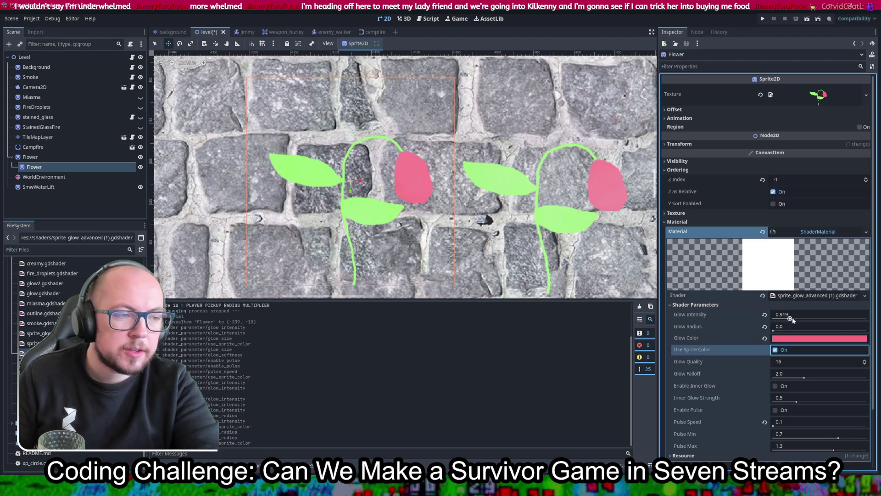
{"action": "mouse_move", "coordinate": [797, 319]}
{"action": "left_mouse_down"}
{"action": "mouse_move", "coordinate": [810, 318]}
{"action": "mouse_move", "coordinate": [788, 329]}
{"action": "mouse_move", "coordinate": [866, 329]}
{"action": "left_mouse_up"}
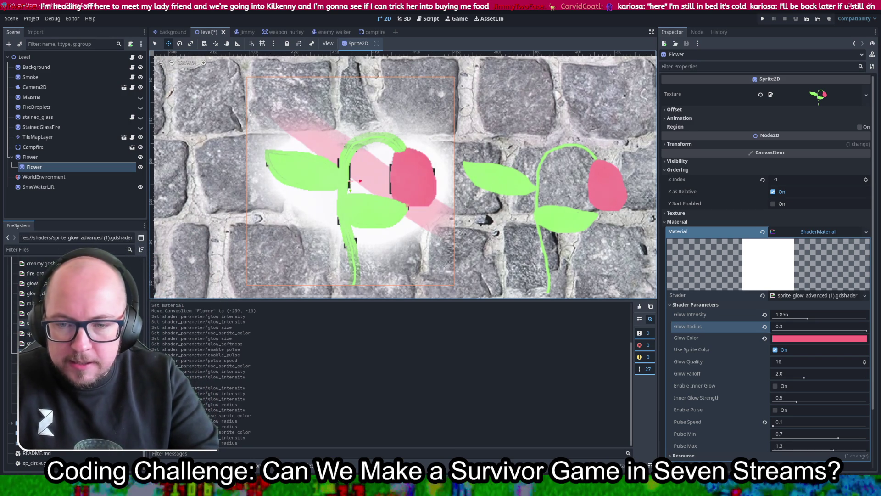
Set Glow Radius to 0.203, enable pulse, and set Pulse Speed to 2.429
{"action": "left_click", "coordinate": [809, 331]}
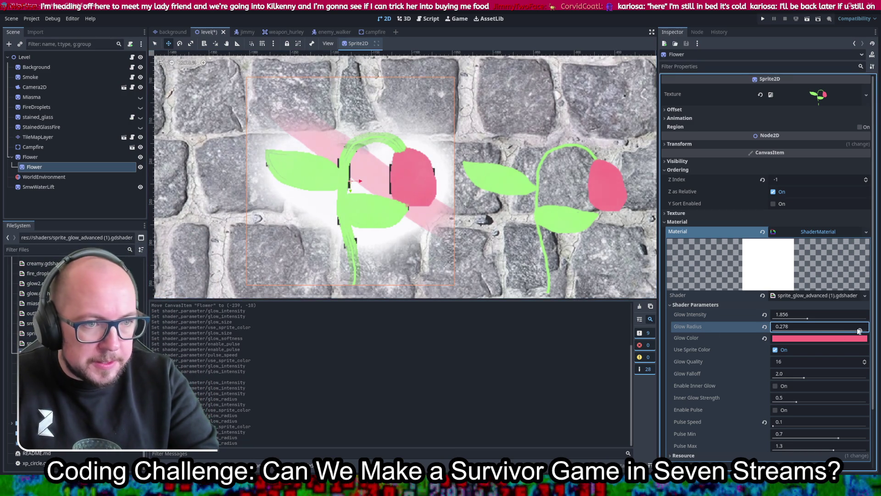
{"action": "left_click_drag", "start_coordinate": [809, 331], "coordinate": [837, 330]}
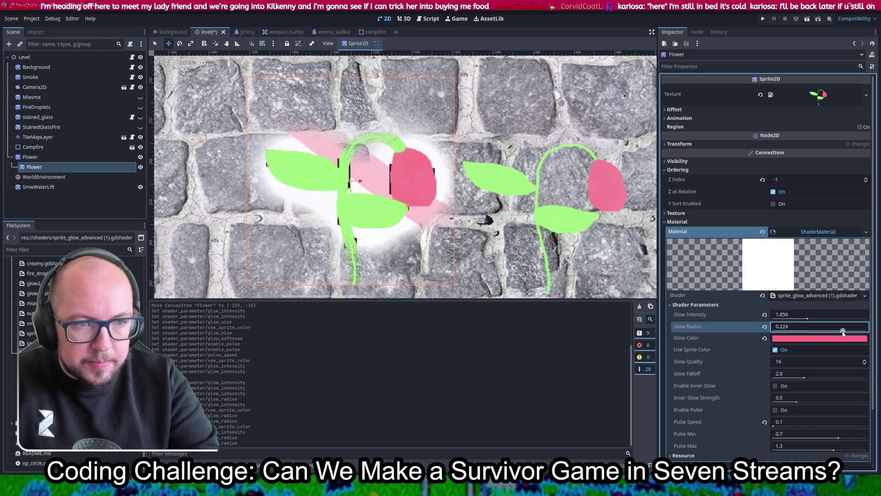
{"action": "left_click", "coordinate": [776, 411]}
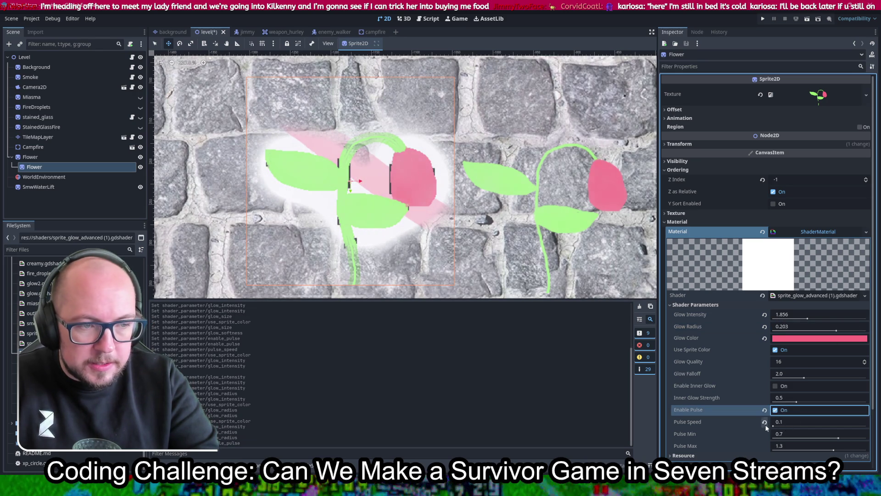
{"action": "left_click", "coordinate": [795, 426]}
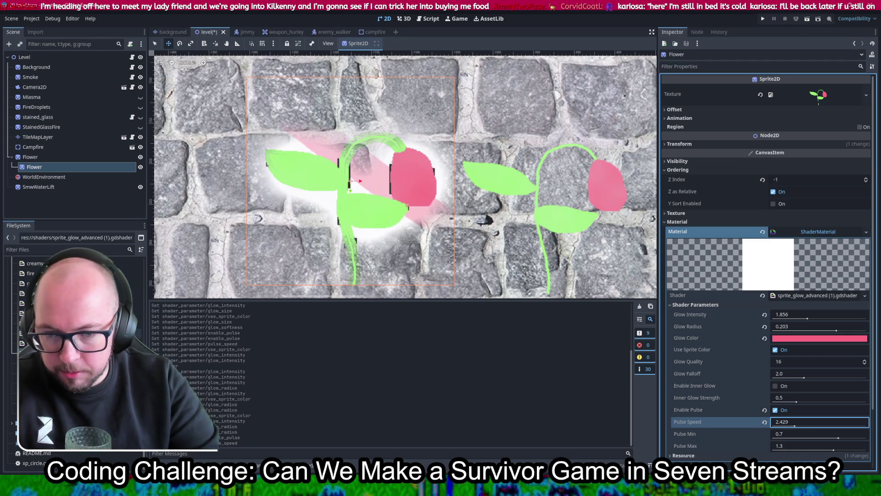
Delete an unused shader file from the FileSystem dock
{"action": "left_click", "coordinate": [41, 333]}
{"action": "key", "text": "Delete"}
{"action": "key", "text": "Return"}
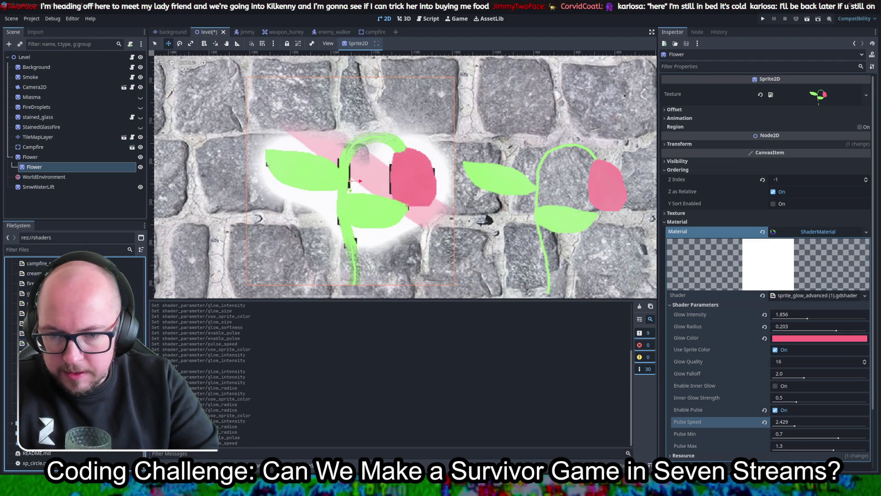
Delete the old shader files, including glow2.gdshader and glow.gdshader, from the shaders folder
{"action": "key", "text": "Delete"}
{"action": "key", "text": "Return"}
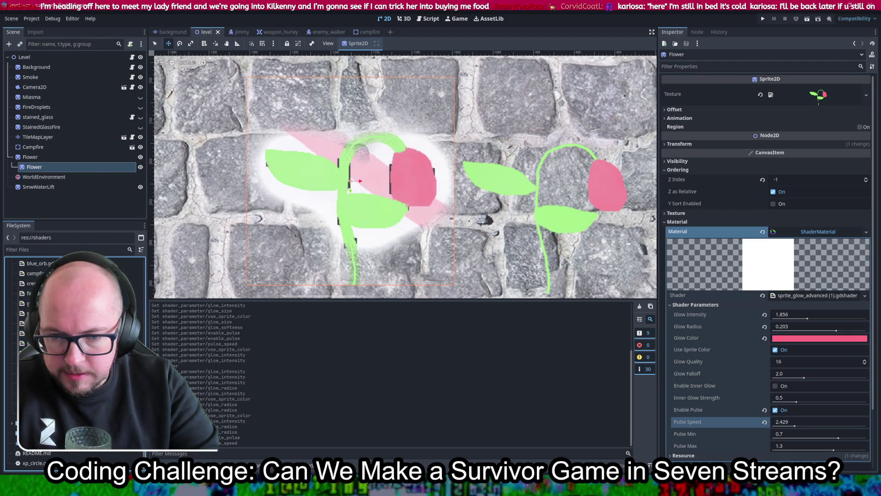
{"action": "key", "text": "Delete"}
{"action": "key", "text": "Return"}
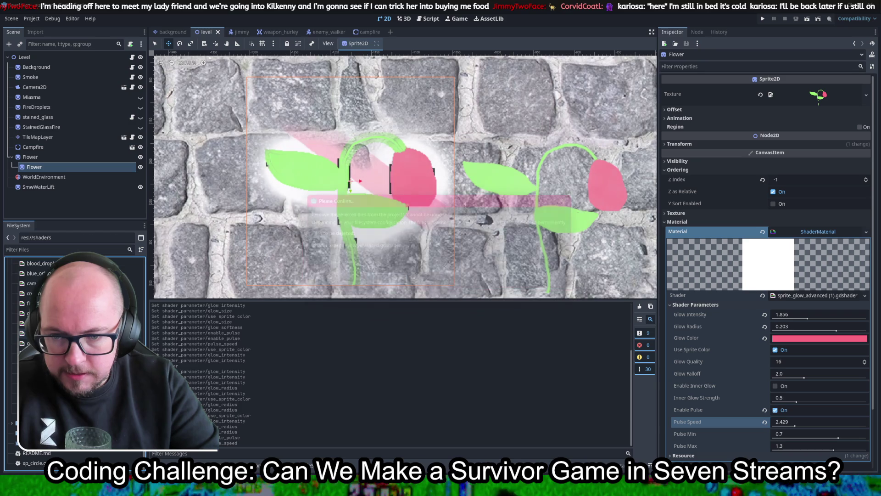
{"action": "key", "text": "Delete"}
{"action": "key", "text": "Return"}
{"action": "key", "text": "Delete"}
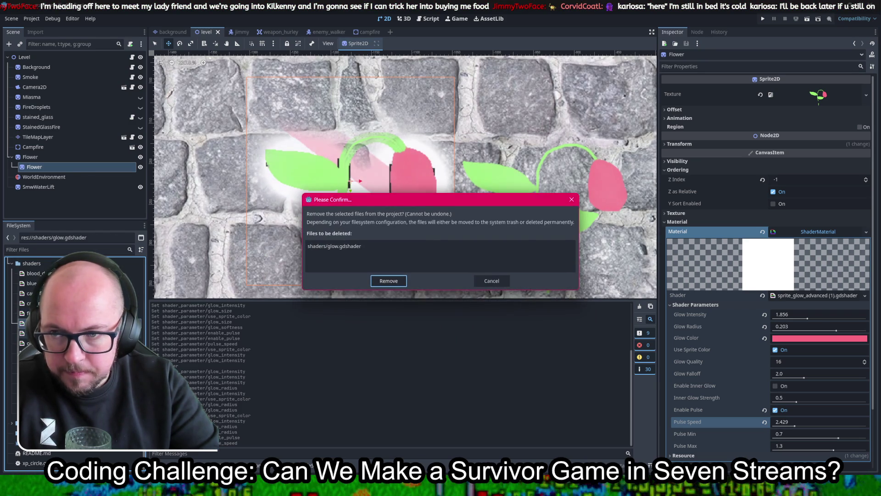
{"action": "key", "text": "Return"}
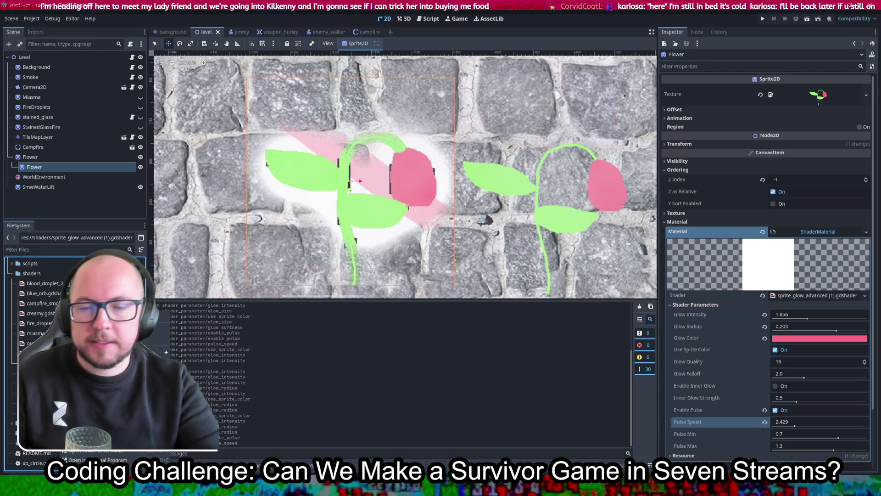
Create a fresh glow.gdshader and start lowering the flower's glow intensity
{"action": "key", "text": "Escape"}
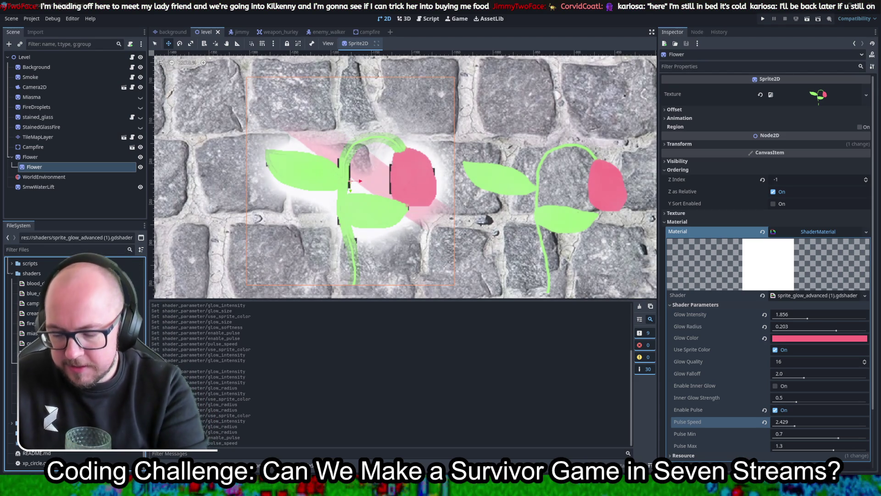
{"action": "key", "text": "Return"}
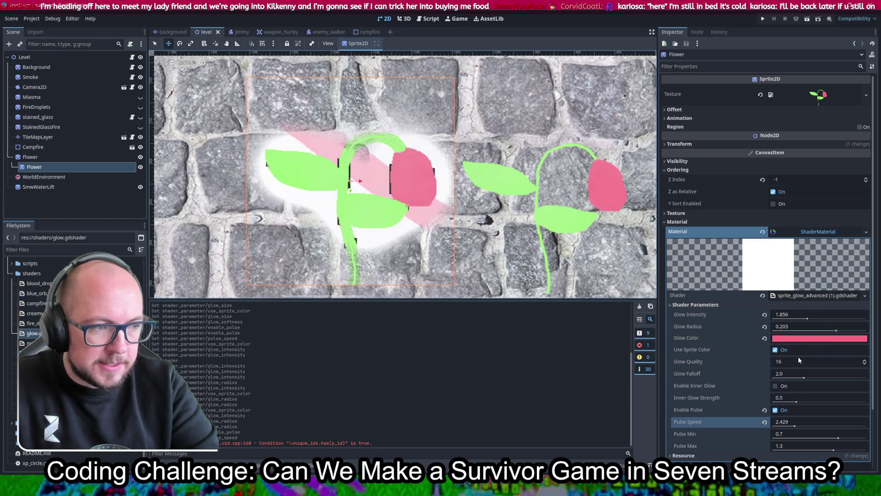
{"action": "mouse_move", "coordinate": [802, 317]}
{"action": "left_mouse_down"}
{"action": "mouse_move", "coordinate": [775, 321]}
{"action": "mouse_move", "coordinate": [810, 333]}
{"action": "mouse_move", "coordinate": [787, 338]}
{"action": "left_mouse_up"}
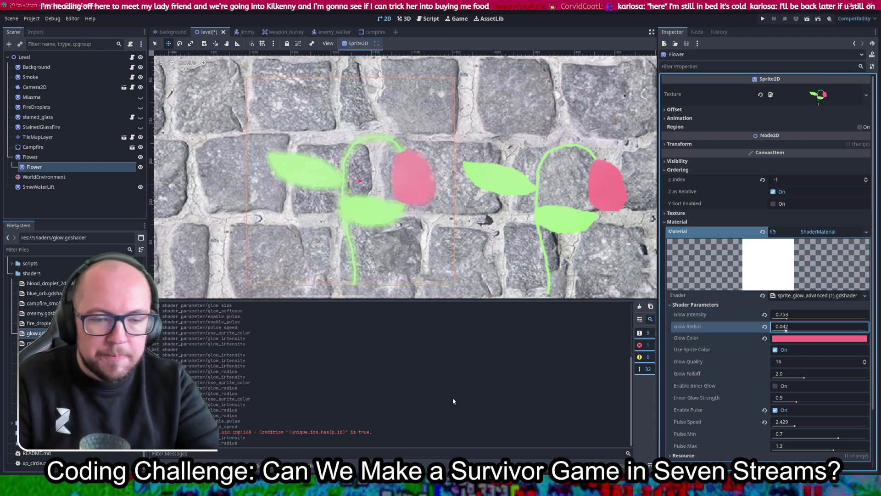
Set Glow Radius to 0.042 for a subtle glow, then bring flower.kra up in Krita
{"action": "left_click", "coordinate": [507, 260]}
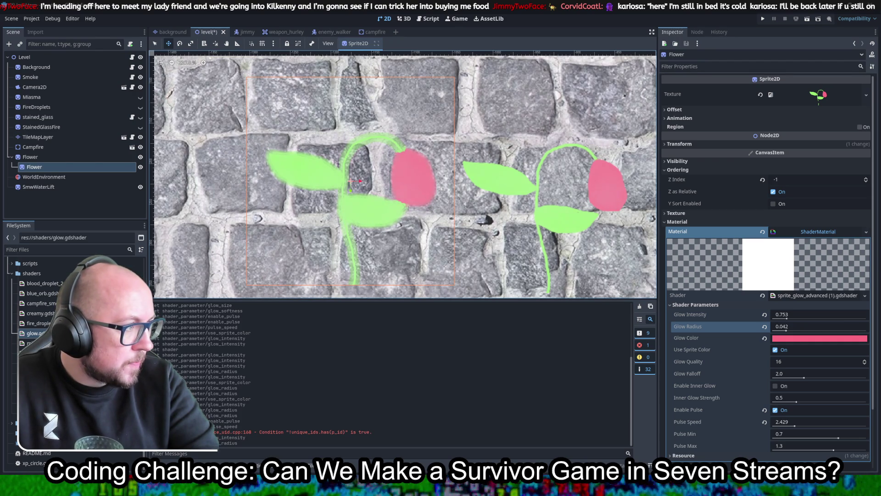
{"action": "key", "text": "alt+Tab"}
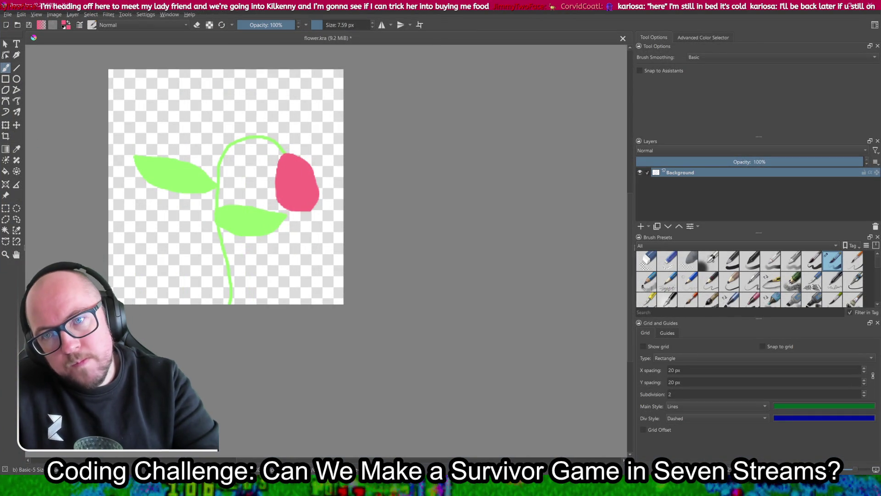
Select the flower with the Magic Wand and invert the selection
{"action": "left_click", "coordinate": [92, 15]}
{"action": "left_click", "coordinate": [139, 3]}
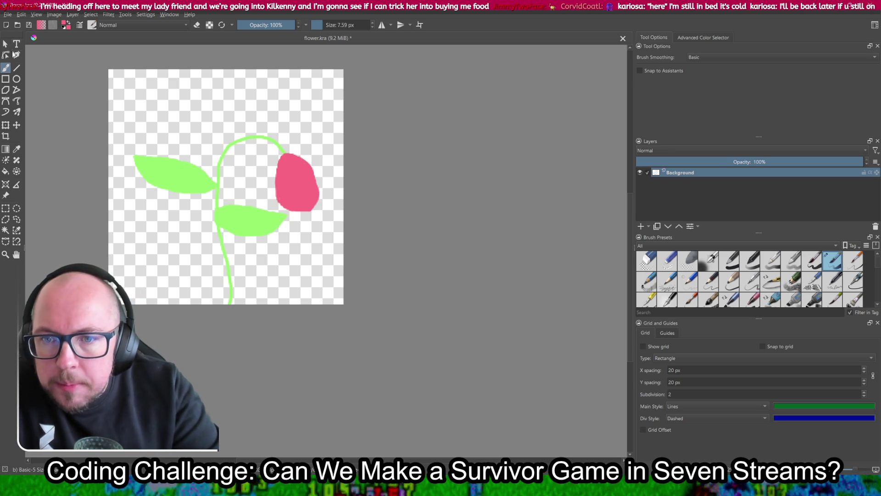
{"action": "left_click", "coordinate": [6, 230]}
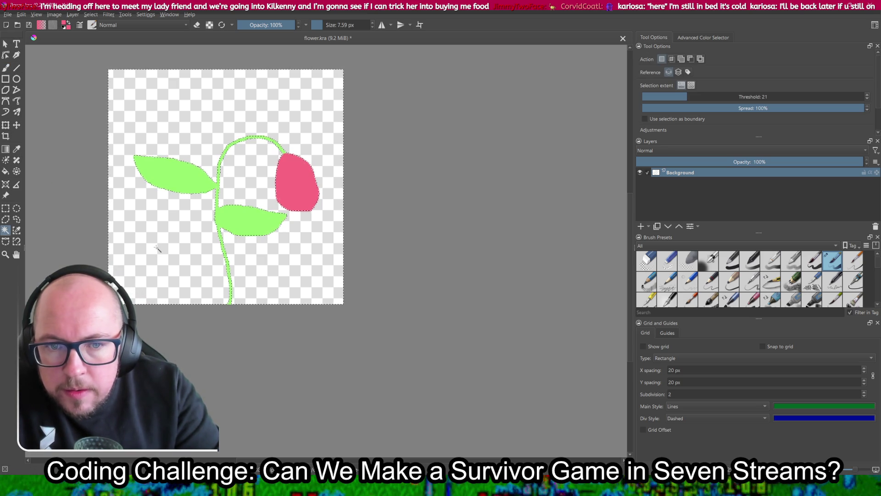
{"action": "left_click", "coordinate": [91, 15]}
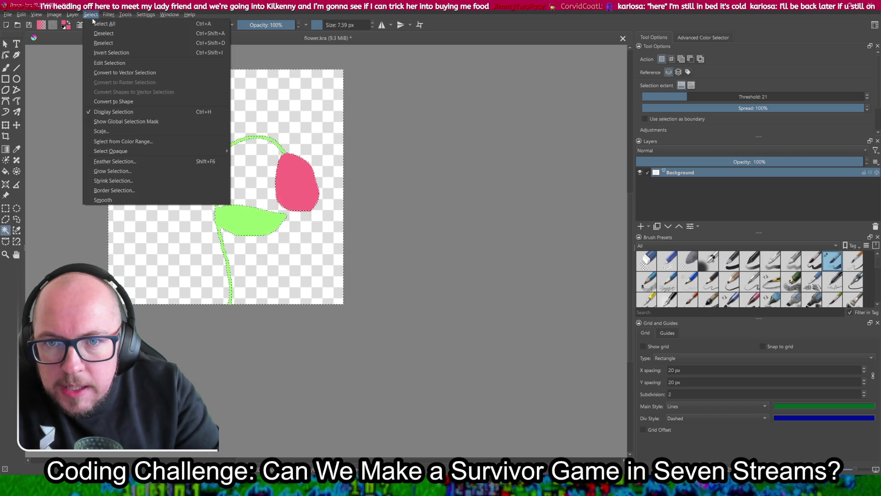
{"action": "left_click", "coordinate": [103, 55]}
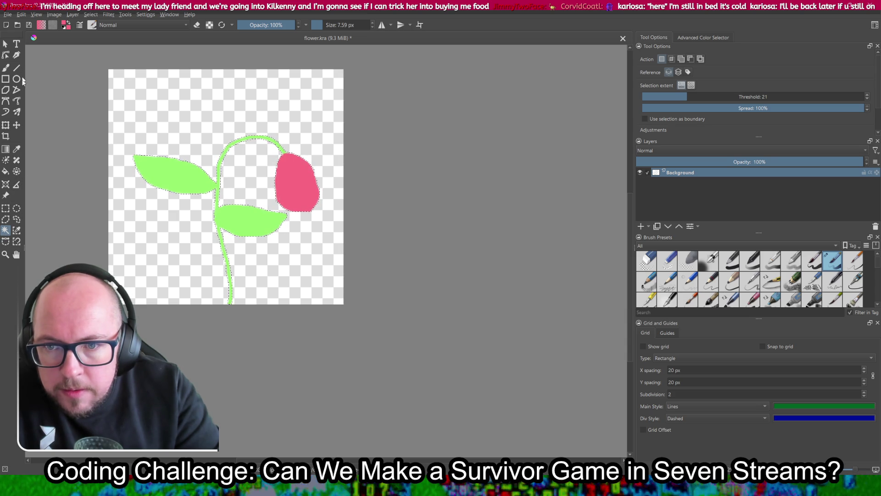
Select the whole canvas and fill the transparent background pink with the Fill tool
{"action": "left_click", "coordinate": [6, 160]}
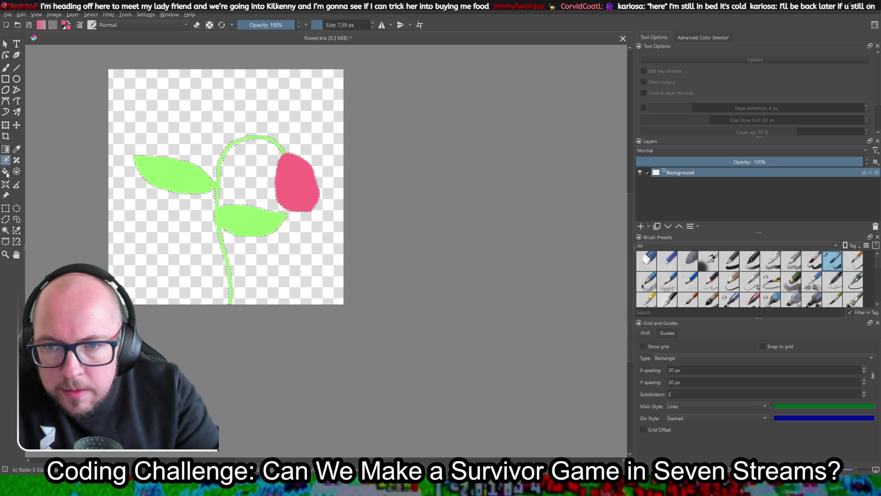
{"action": "left_click", "coordinate": [6, 173]}
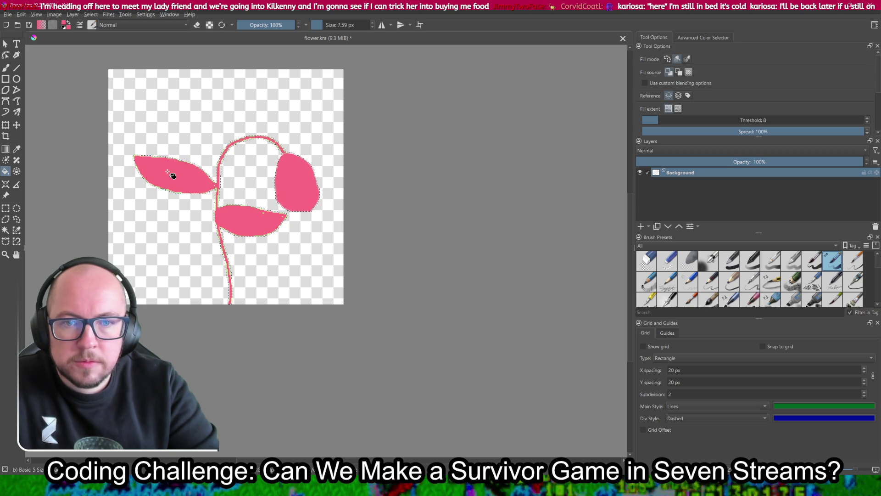
{"action": "left_click", "coordinate": [249, 110]}
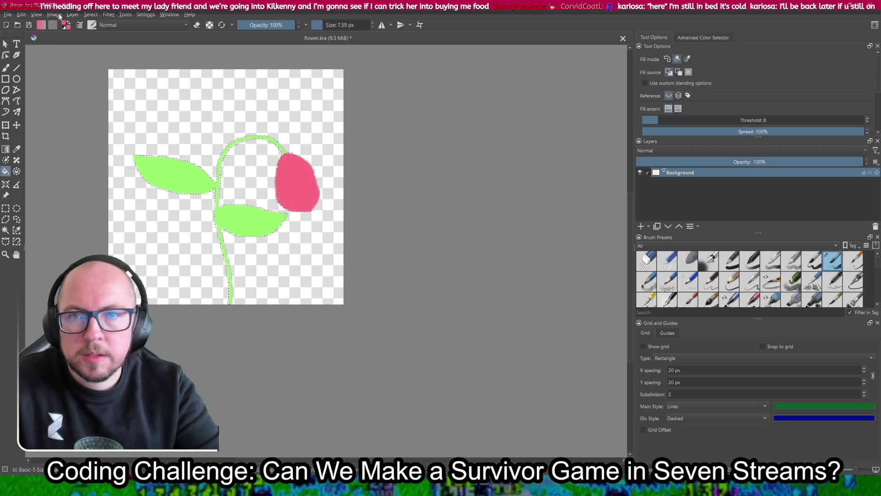
{"action": "left_click", "coordinate": [90, 14]}
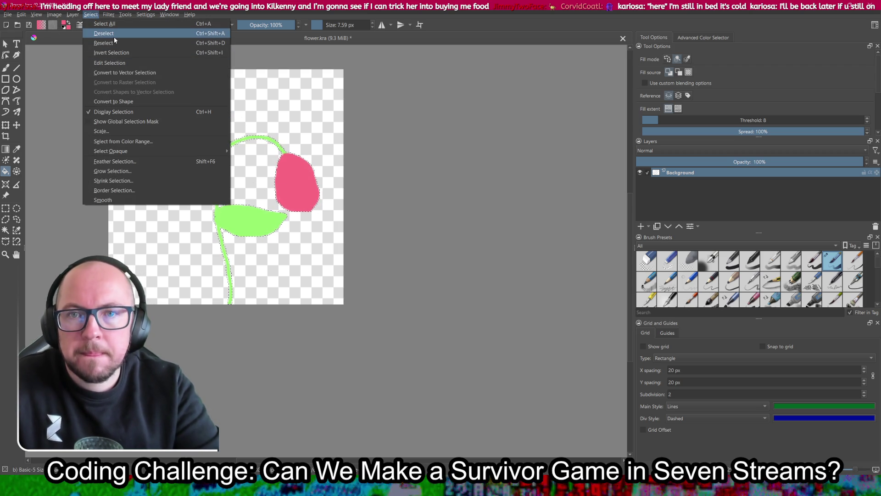
{"action": "left_click", "coordinate": [114, 23]}
{"action": "left_click", "coordinate": [244, 104]}
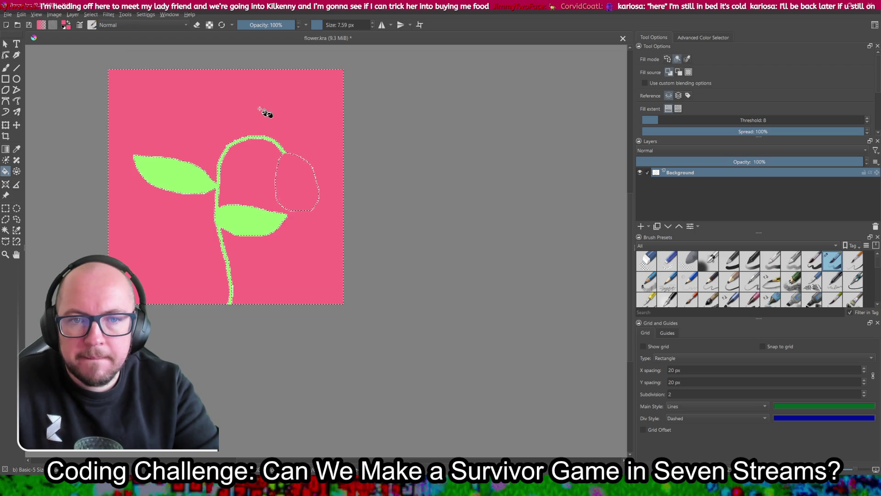